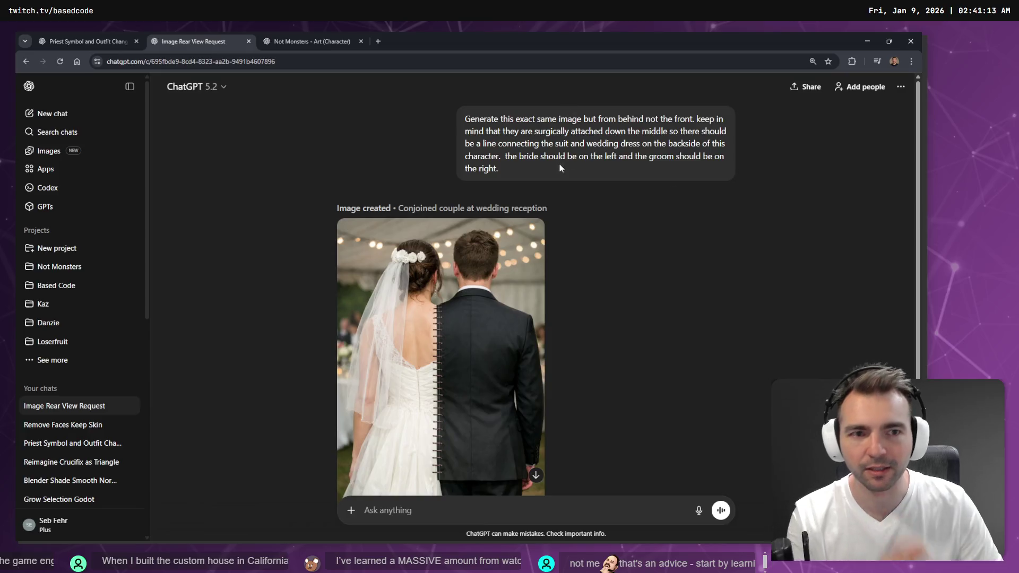
Step: Delete the 'Image Rear View Request' chat from its options menu and confirm the deletion
scroll(507, 252, "down", 3)
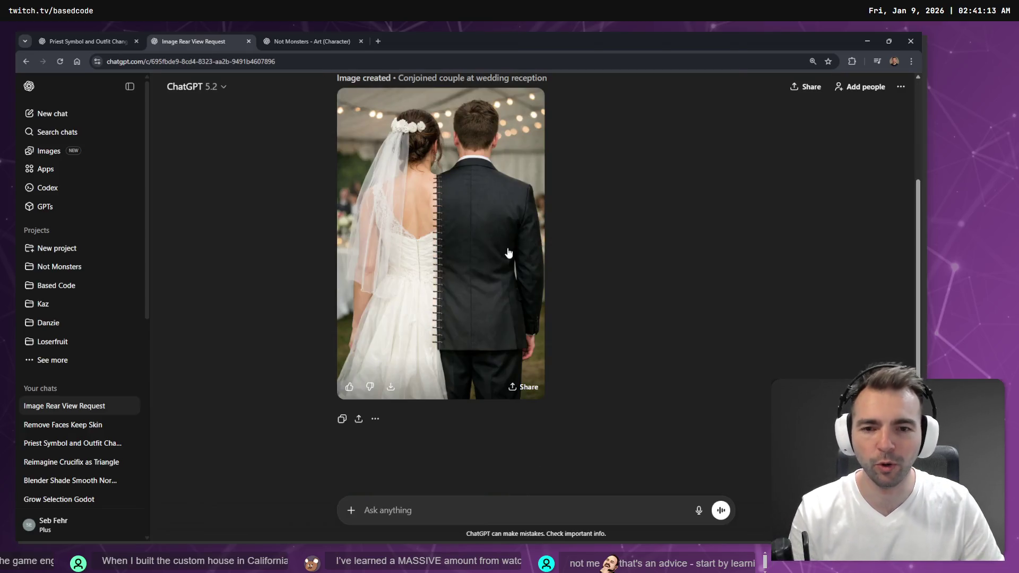
scroll(508, 252, "up", 3)
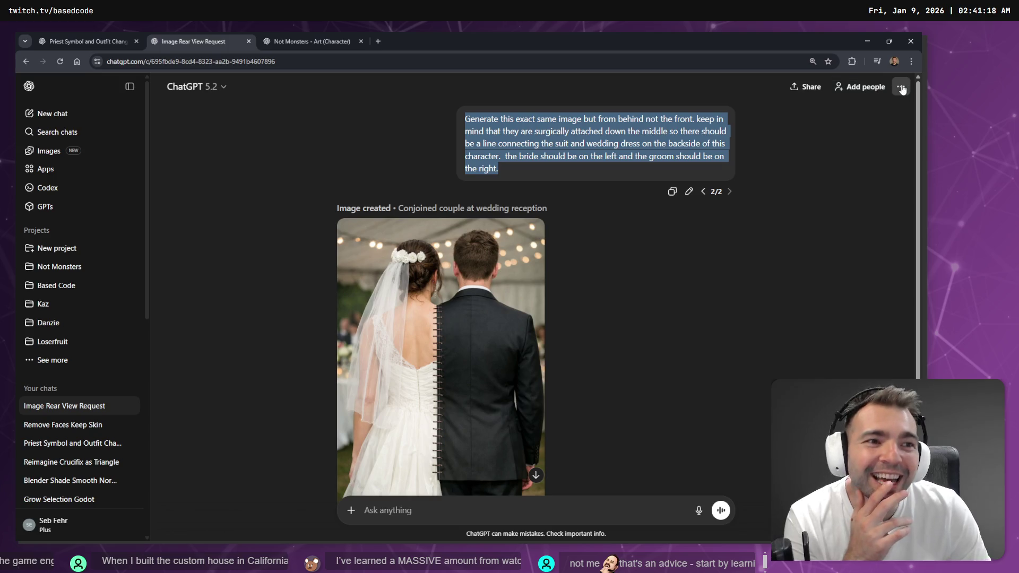
left_click(901, 87)
left_click(817, 191)
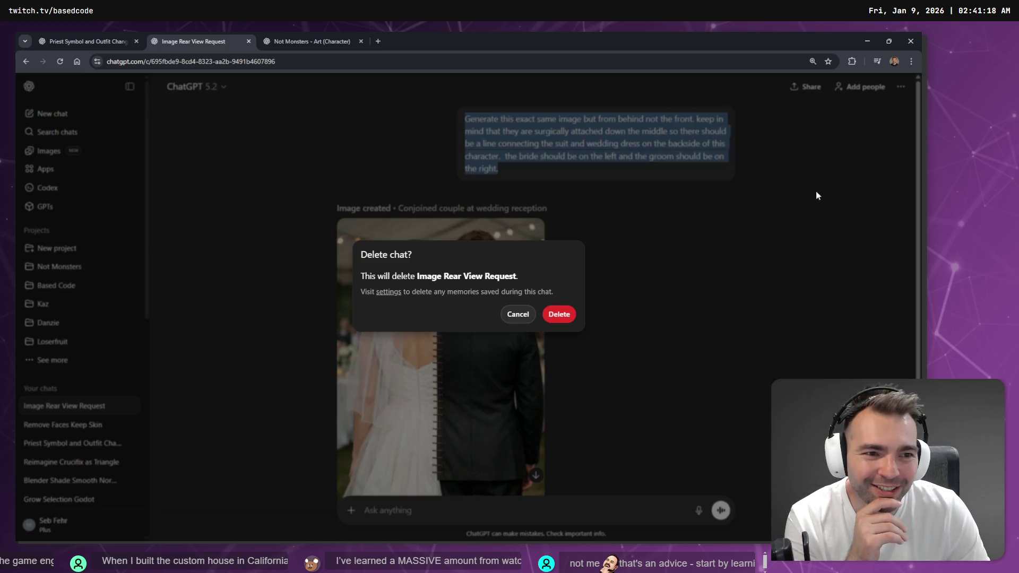
left_click(559, 314)
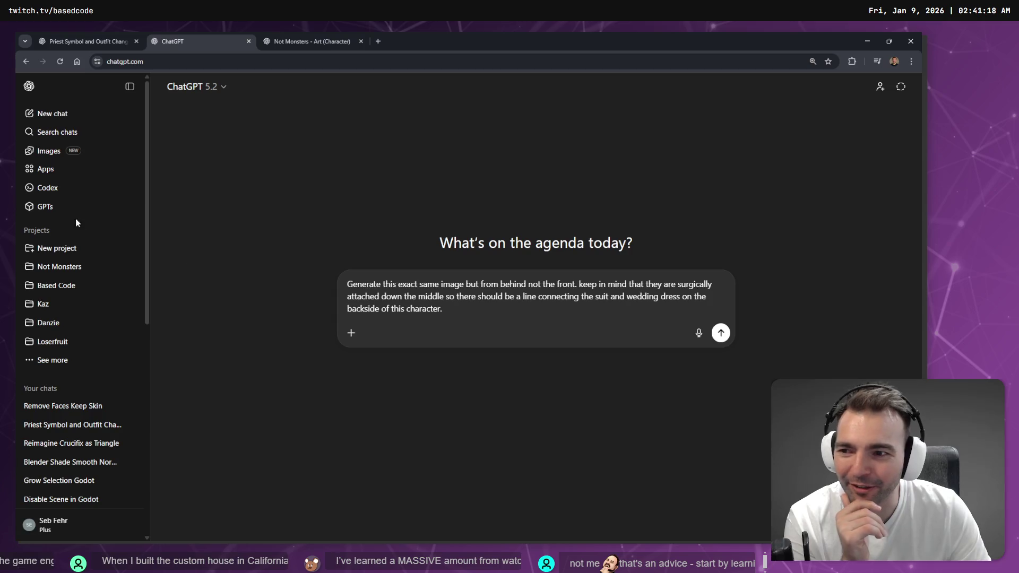
Step: Open the Images library and scroll through My images to find the tombstone picture
left_click(51, 155)
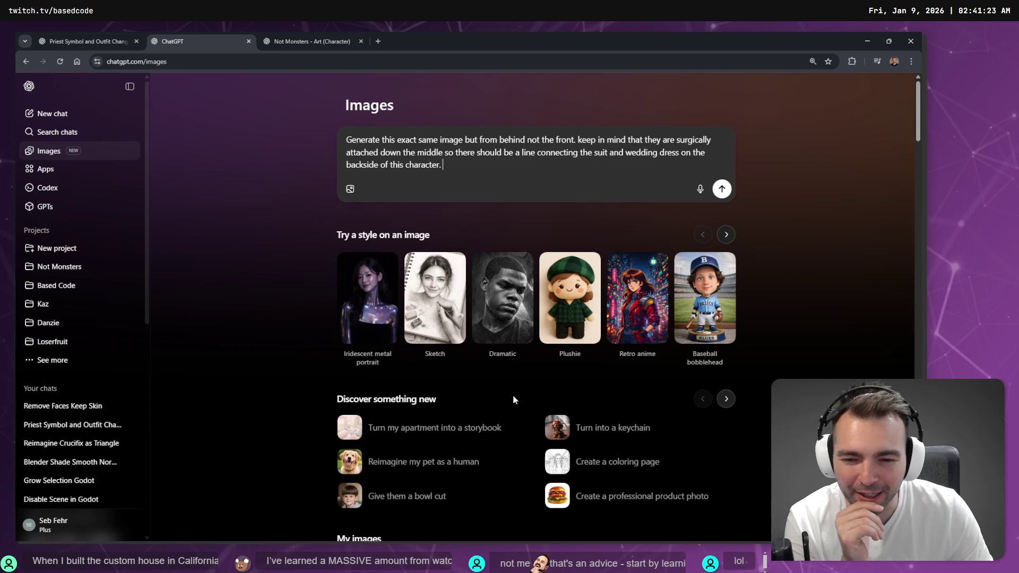
scroll(399, 356, "down", 5)
scroll(400, 357, "down", 1)
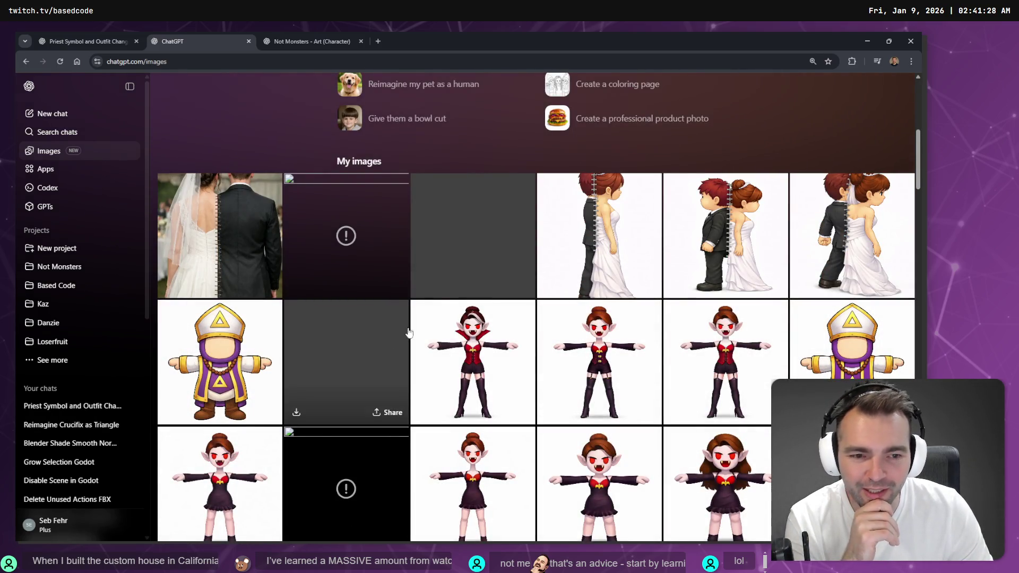
scroll(392, 289, "down", 8)
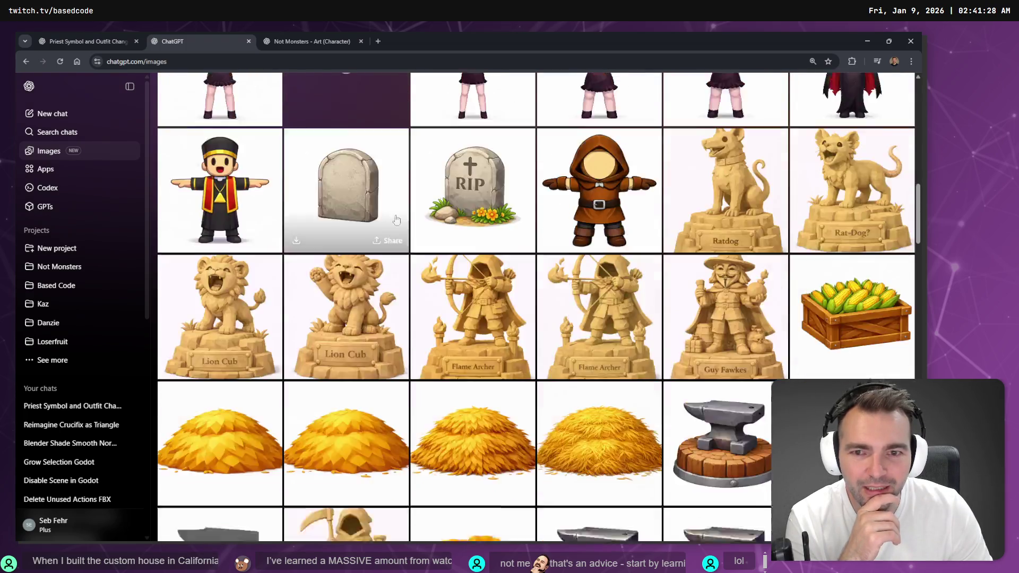
scroll(383, 281, "up", 3)
scroll(383, 281, "up", 5)
scroll(364, 353, "down", 7)
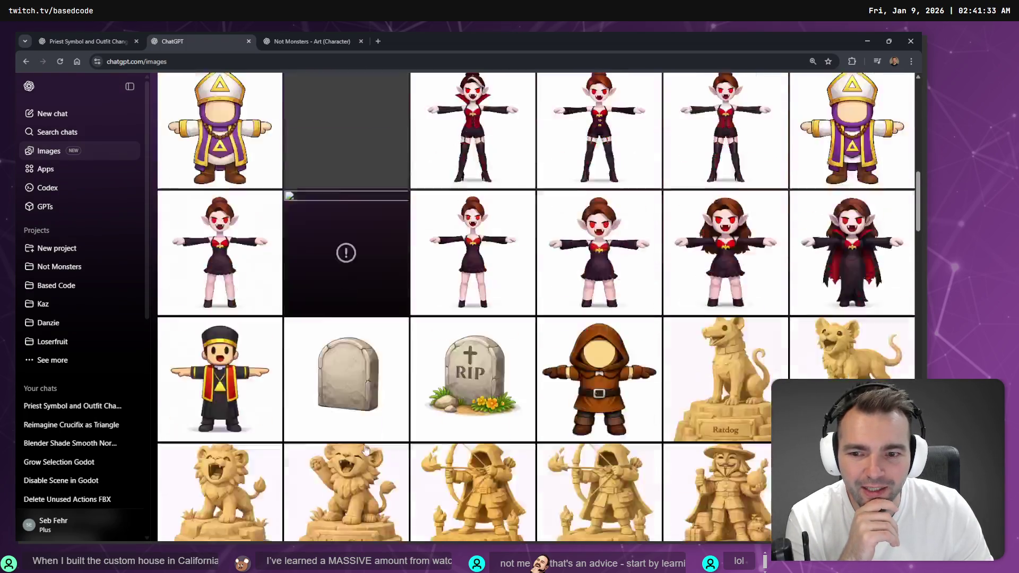
Step: Copy the weathered tombstone image and switch to the Not Monster board
left_click(344, 274)
right_click(485, 270)
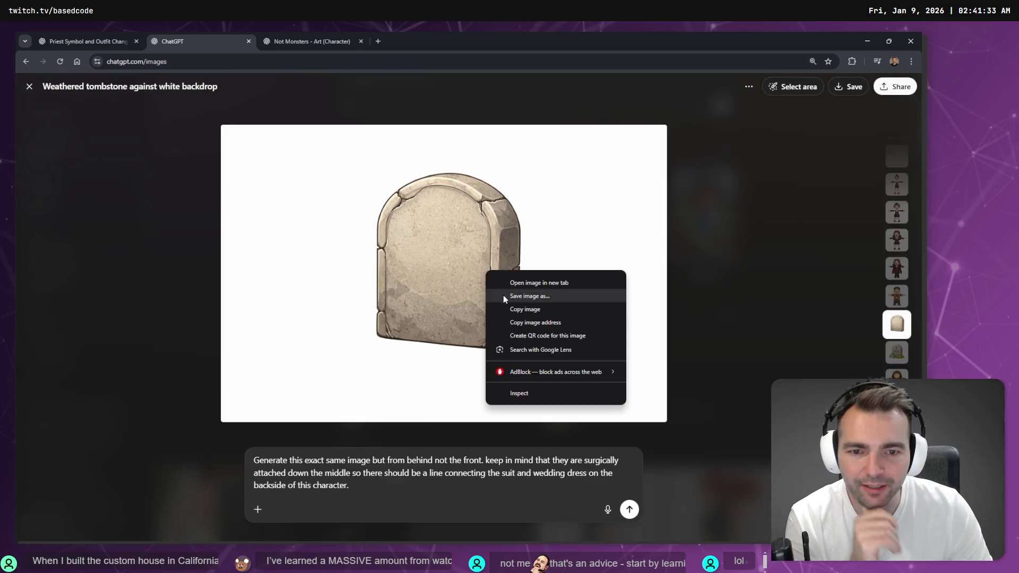
left_click(514, 309)
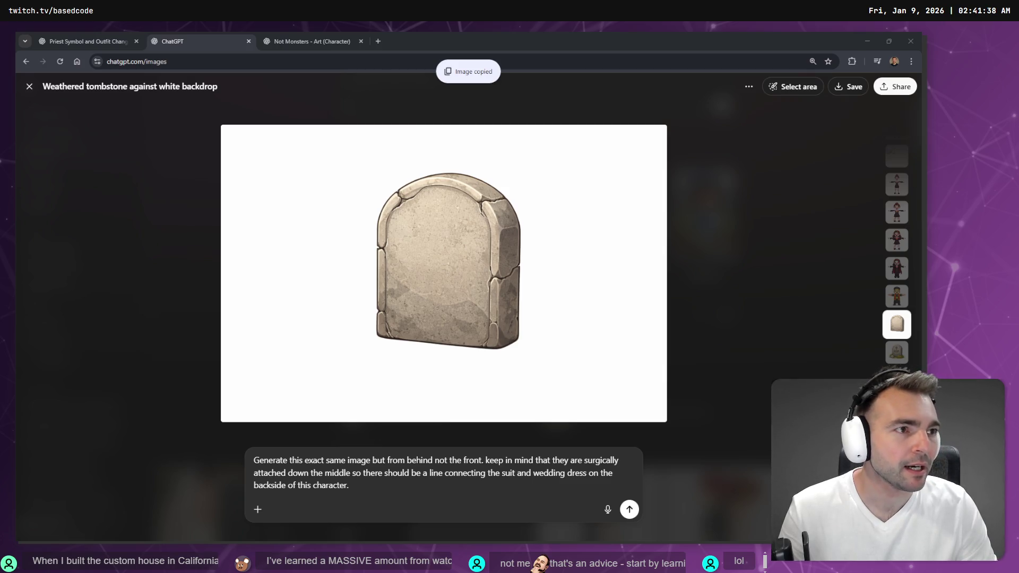
key("alt+Tab")
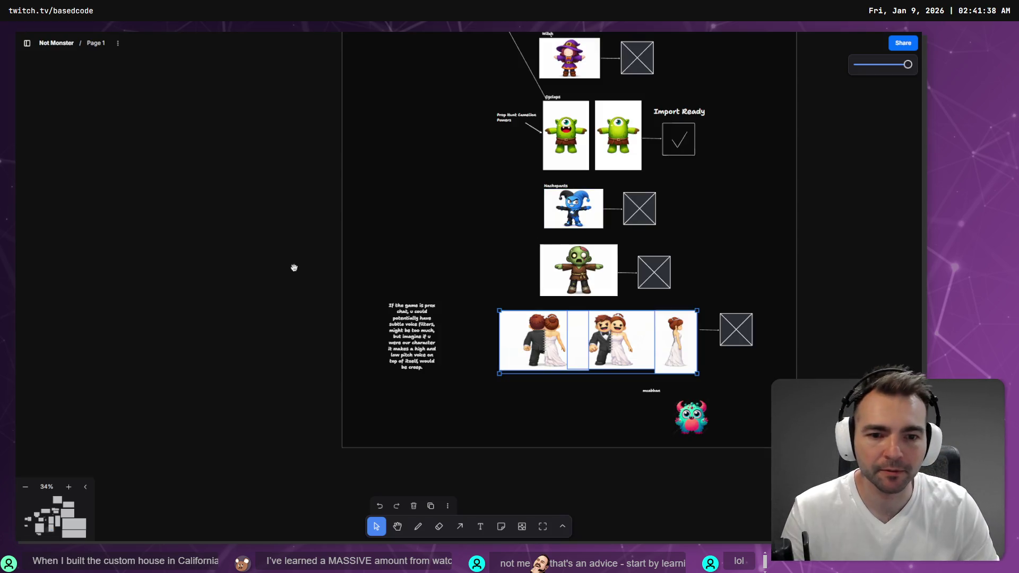
Step: Pan and zoom the board to bring the Architecture Decorations frame into view
scroll(219, 235, "down", 10)
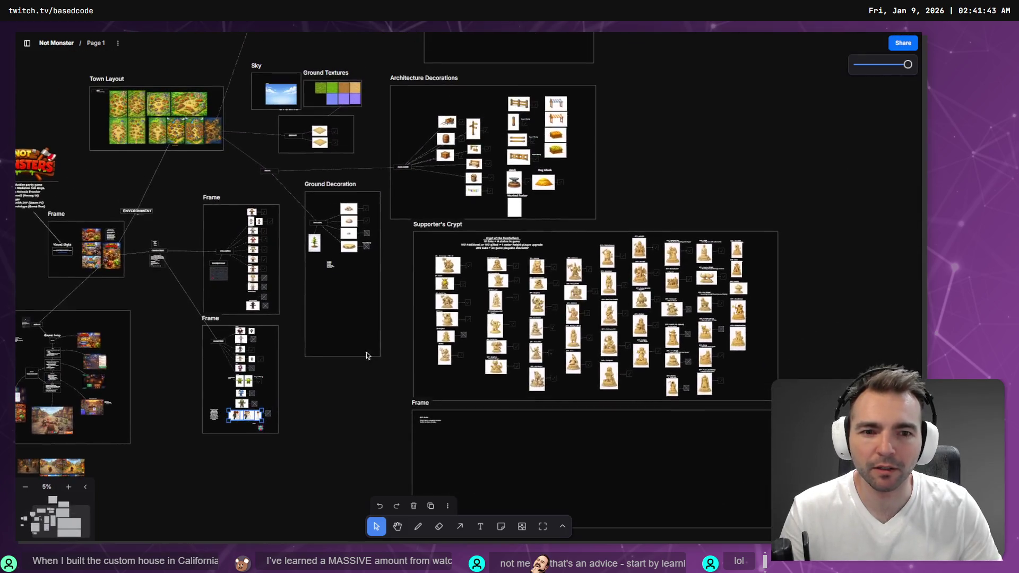
scroll(630, 129, "up", 5)
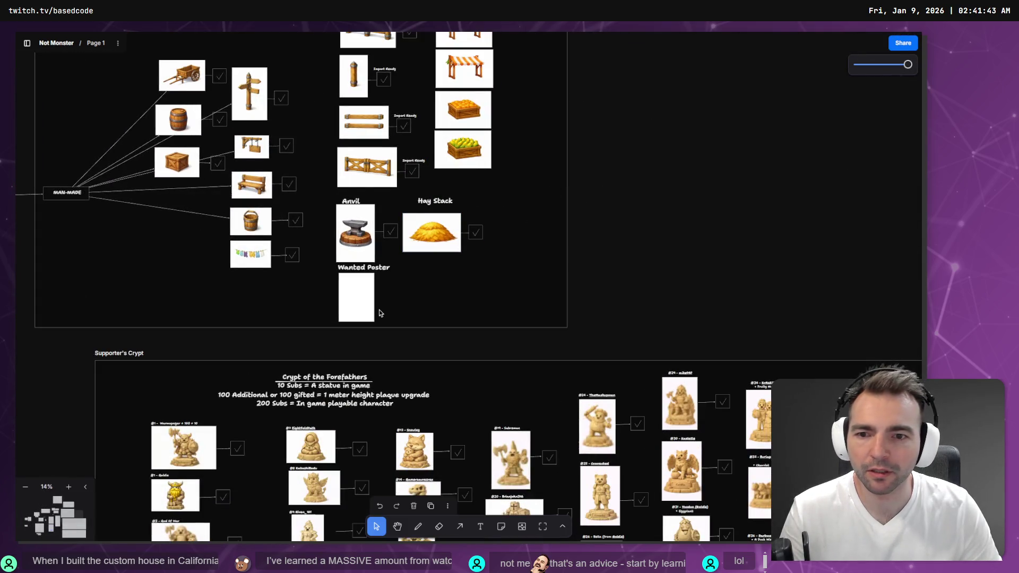
left_click_drag(427, 296, 593, 422)
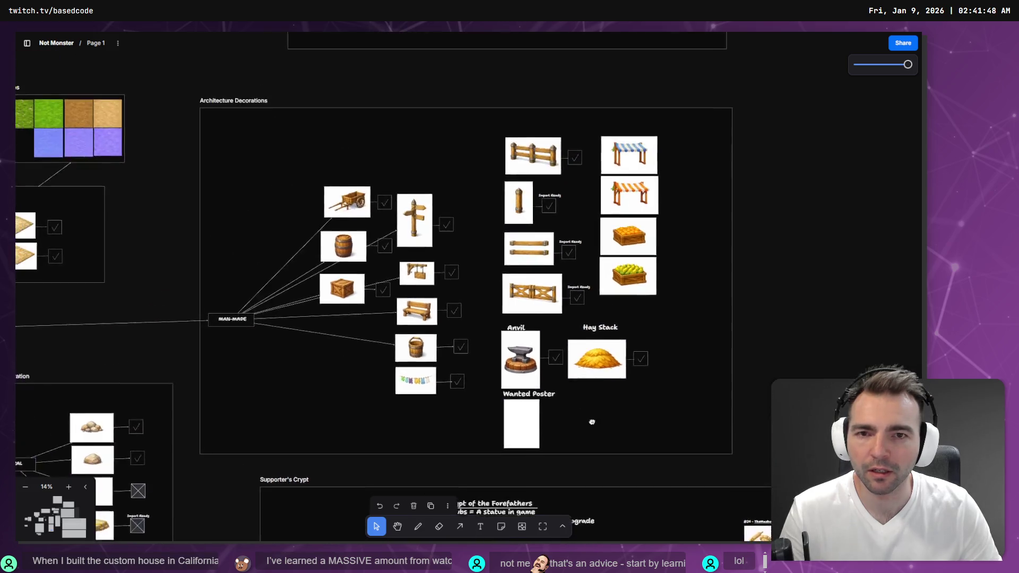
scroll(607, 447, "down", 5)
scroll(632, 445, "up", 10)
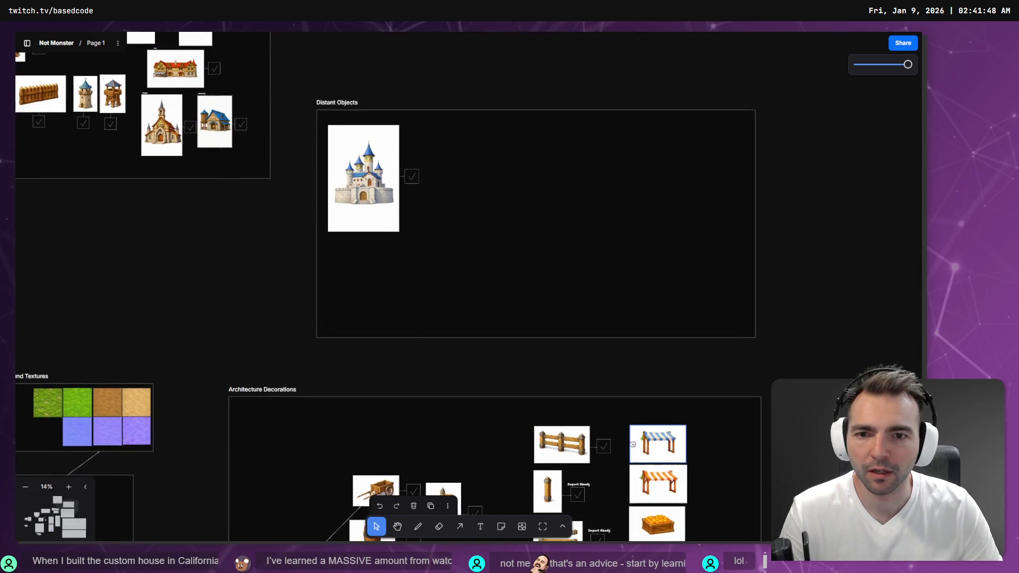
scroll(633, 444, "down", 5)
scroll(460, 291, "up", 4)
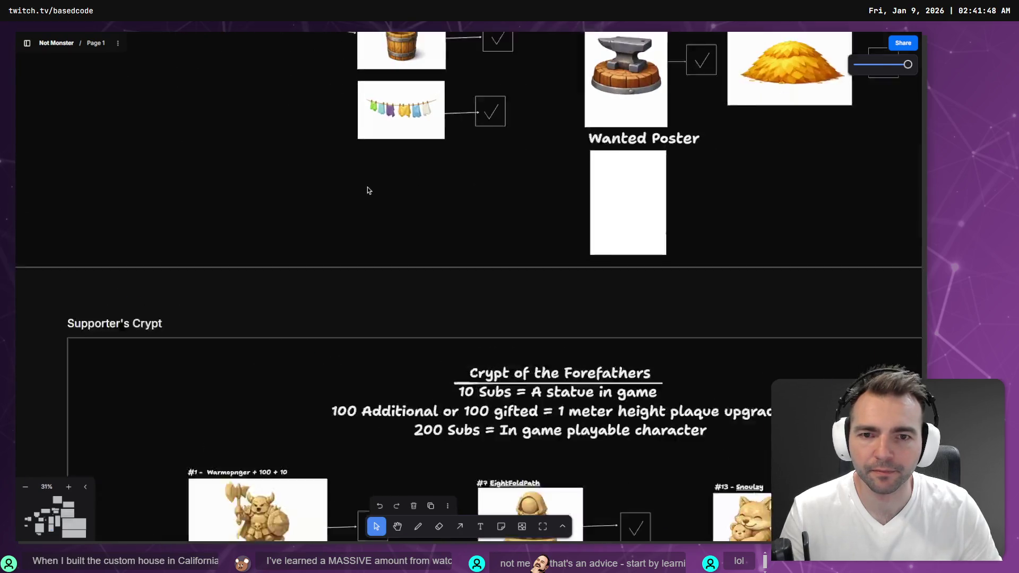
scroll(367, 190, "up", 1)
Step: Paste the tombstone image, shrink it to a small tile, and move it beside the Wanted Poster
key("ctrl+v")
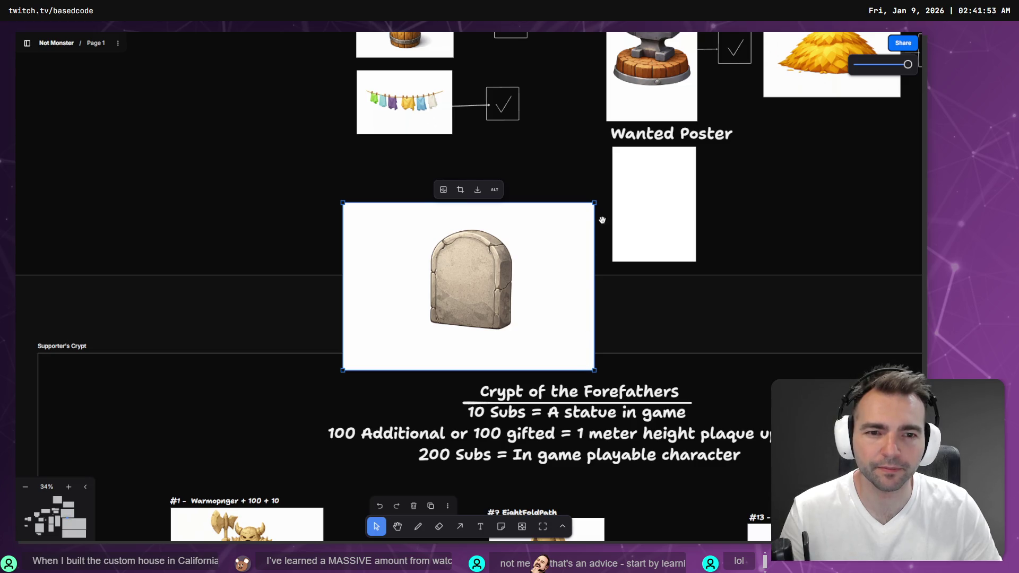
left_click_drag(338, 199, 473, 289)
mouse_move(526, 318)
left_mouse_down()
mouse_move(229, 178)
mouse_move(145, 157)
mouse_move(506, 232)
left_mouse_up()
scroll(512, 237, "down", 3)
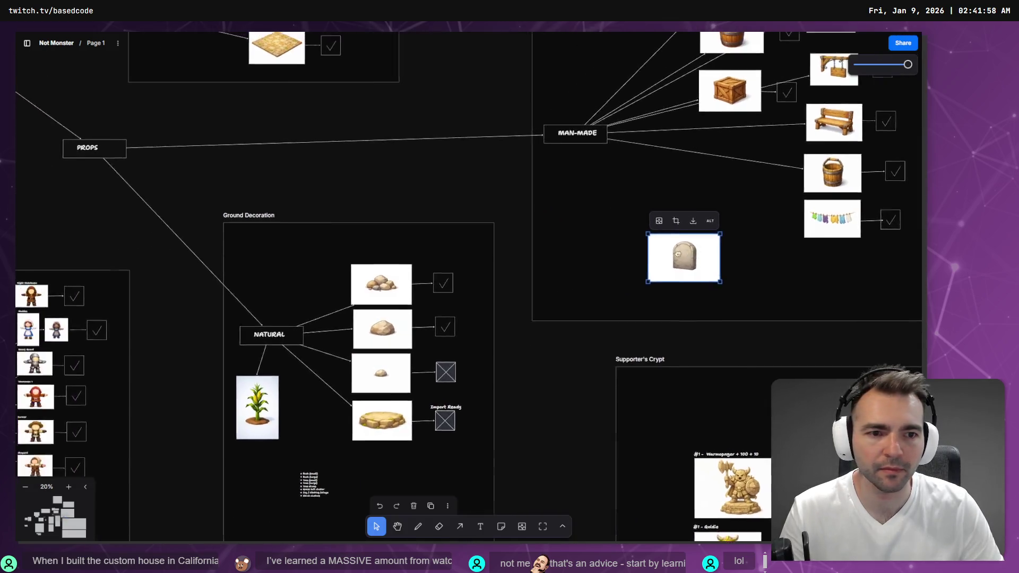
scroll(560, 253, "right", 2)
key("Escape")
mouse_move(522, 241)
left_mouse_down()
mouse_move(665, 250)
mouse_move(681, 262)
mouse_move(373, 216)
mouse_move(788, 216)
left_mouse_up()
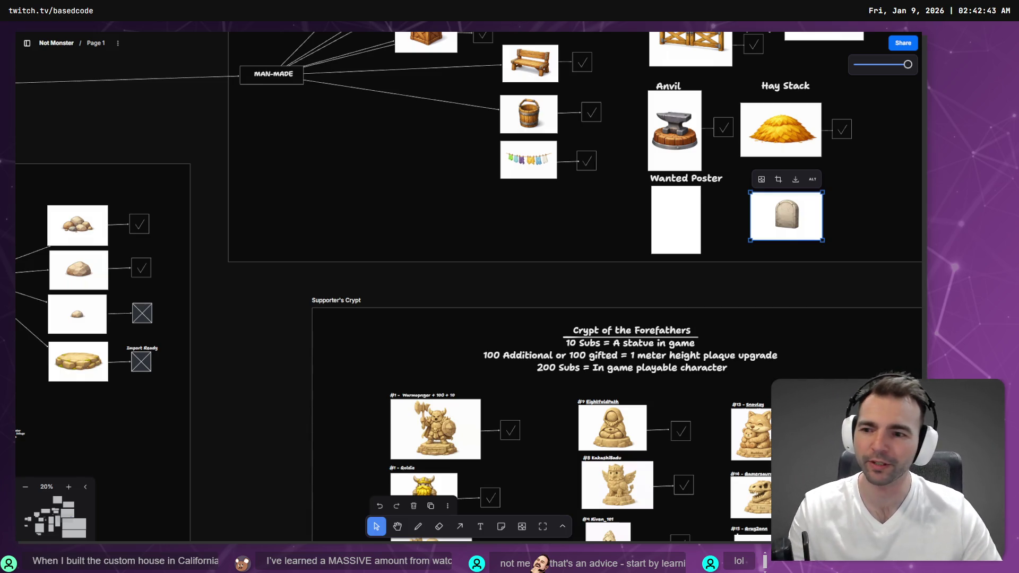
Step: Zoom and pan around the board over to the Visual Style and Game Loop frames
scroll(474, 251, "down", 5)
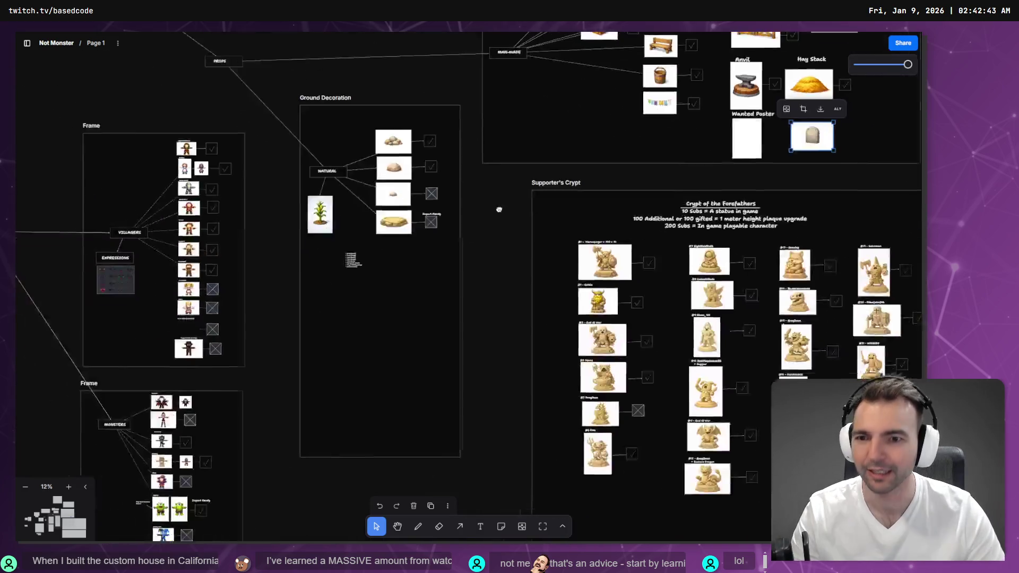
scroll(550, 264, "down", 5)
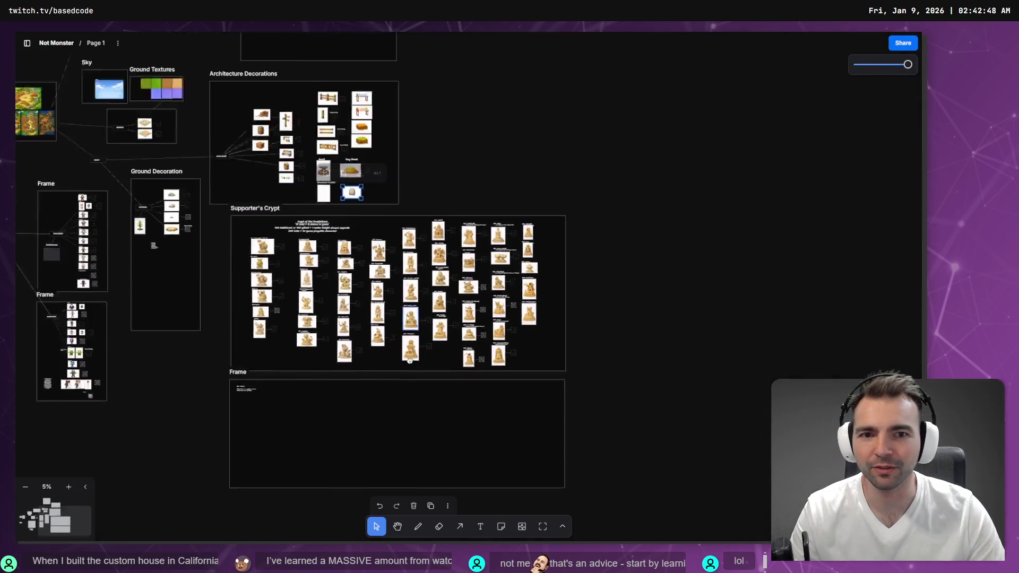
scroll(640, 245, "up", 5)
scroll(559, 259, "down", 3)
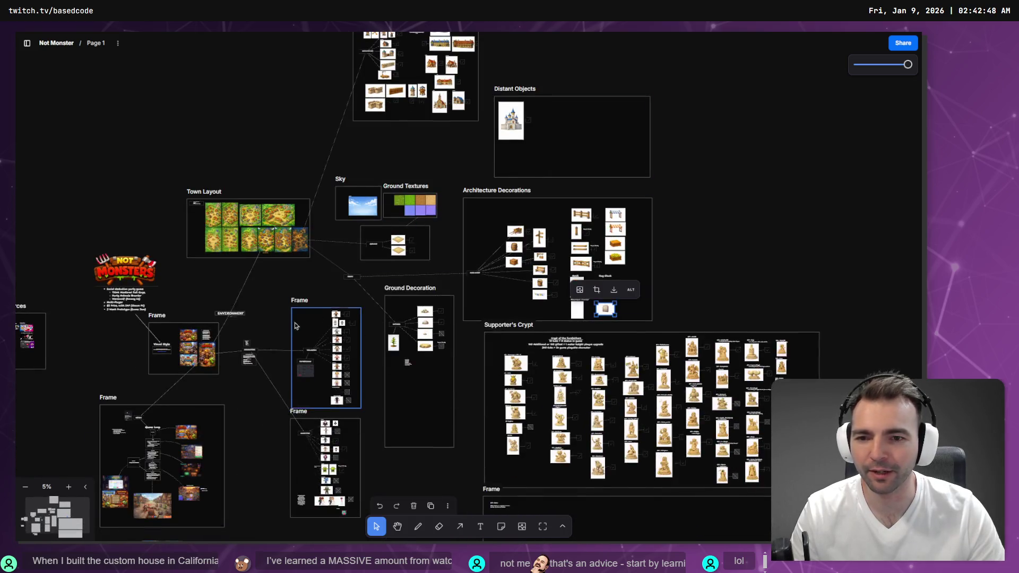
scroll(231, 321, "up", 5)
scroll(231, 320, "up", 1)
left_click_drag(227, 337, 489, 202)
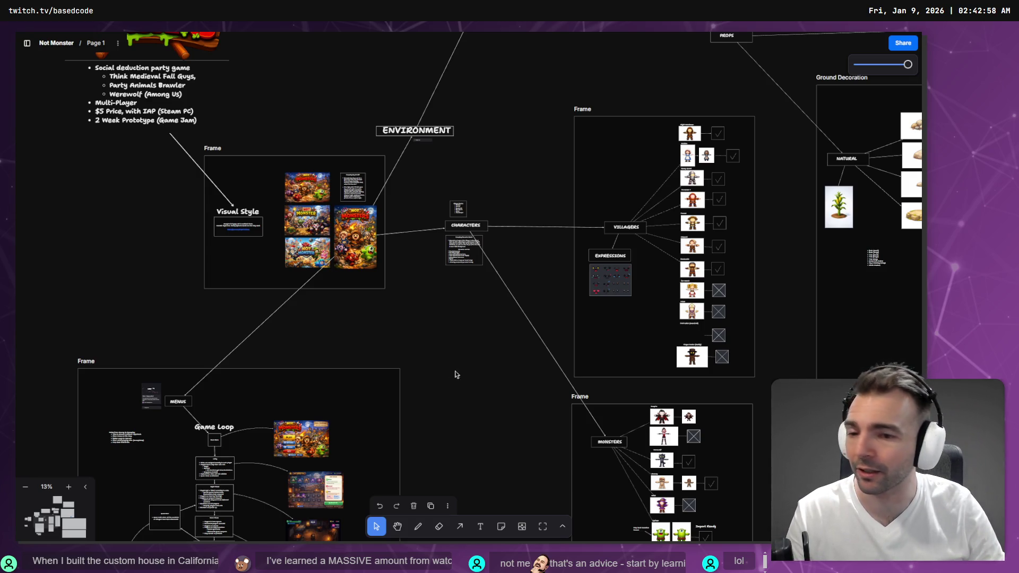
scroll(463, 440, "down", 5)
scroll(540, 181, "right", 5)
scroll(463, 392, "up", 5)
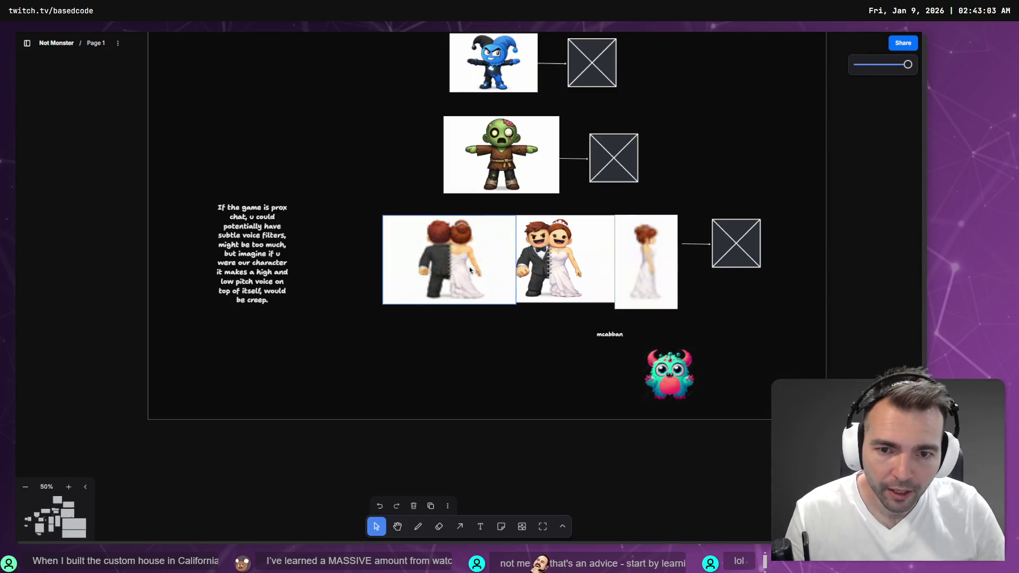
Step: Return to ChatGPT, close the tombstone viewer, and scroll down through My images
key("alt+Tab")
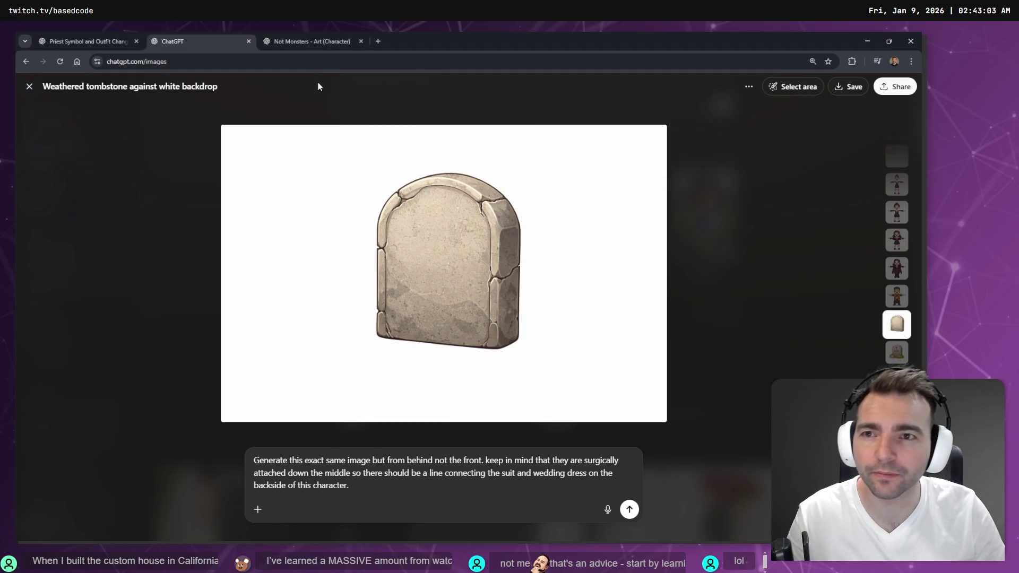
key("Escape")
scroll(213, 218, "down", 5)
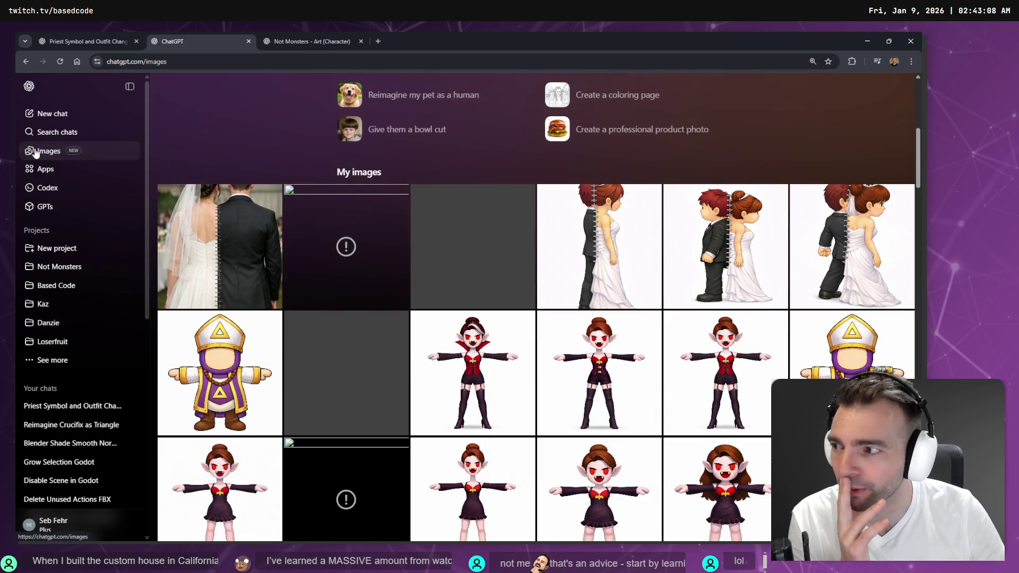
scroll(619, 347, "down", 15)
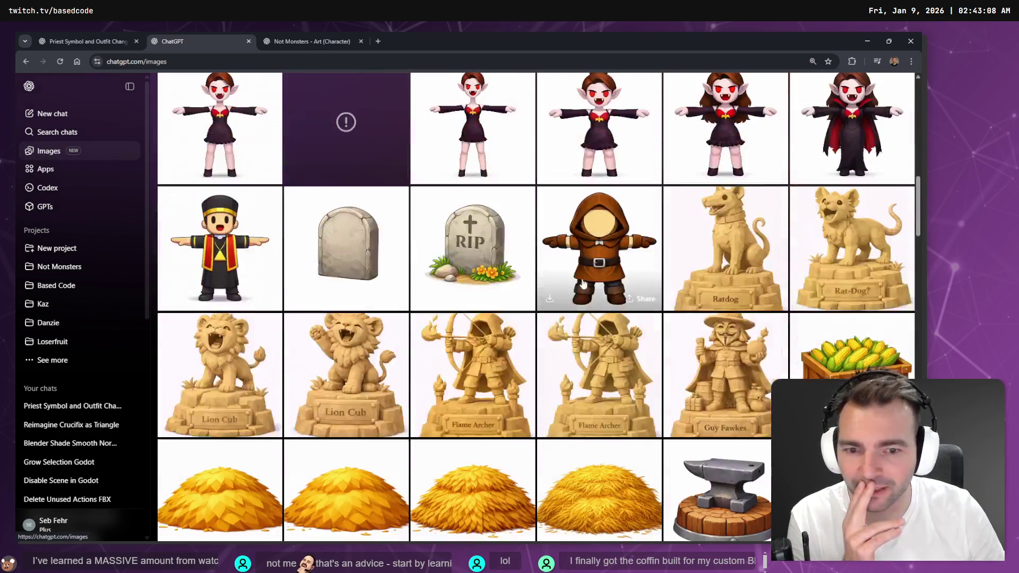
scroll(619, 348, "down", 20)
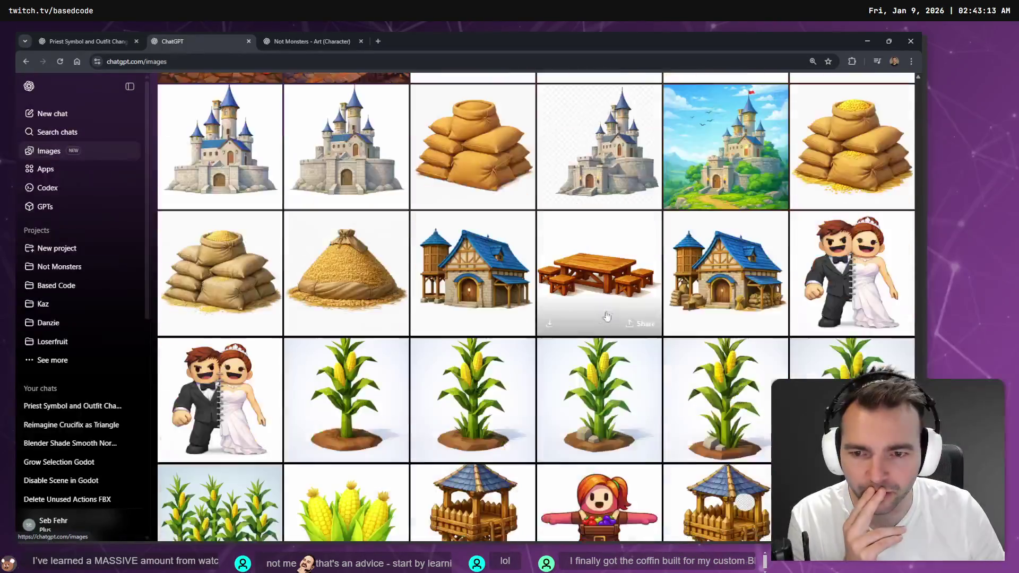
scroll(599, 318, "down", 6)
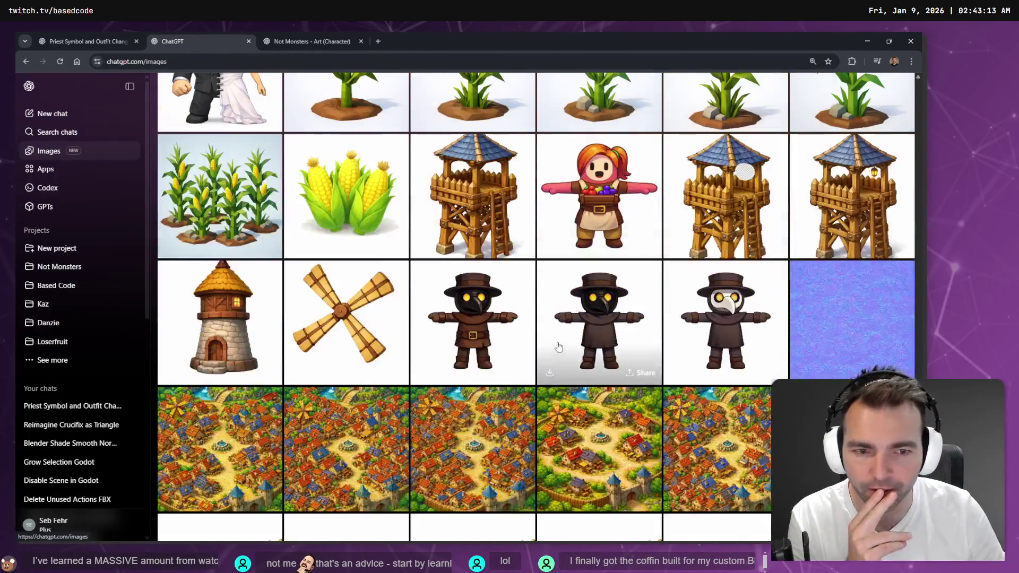
scroll(605, 351, "up", 7)
Step: Scroll past the castle and corn images and open the bride-and-groom picture full size
scroll(606, 351, "down", 13)
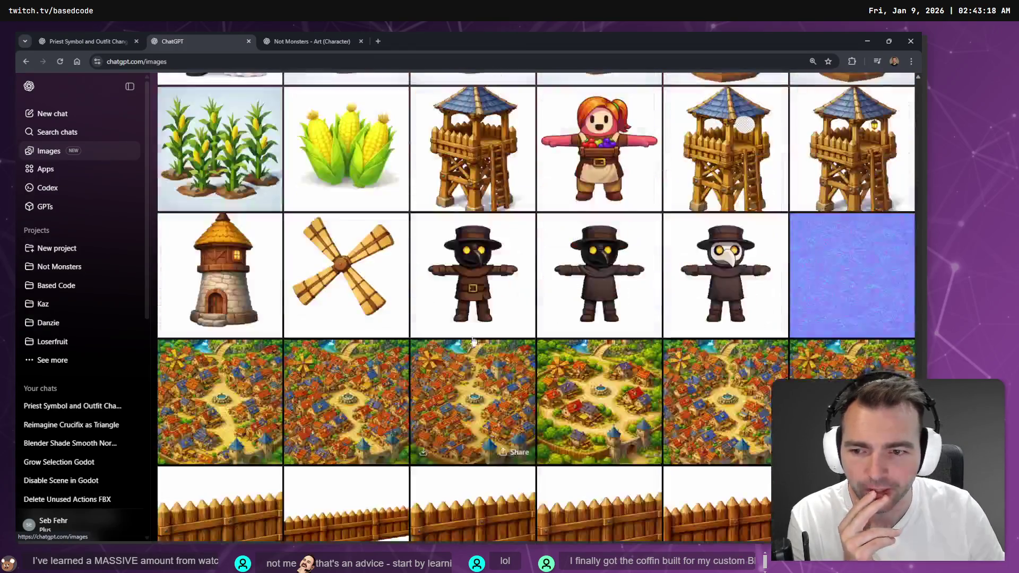
scroll(480, 339, "up", 20)
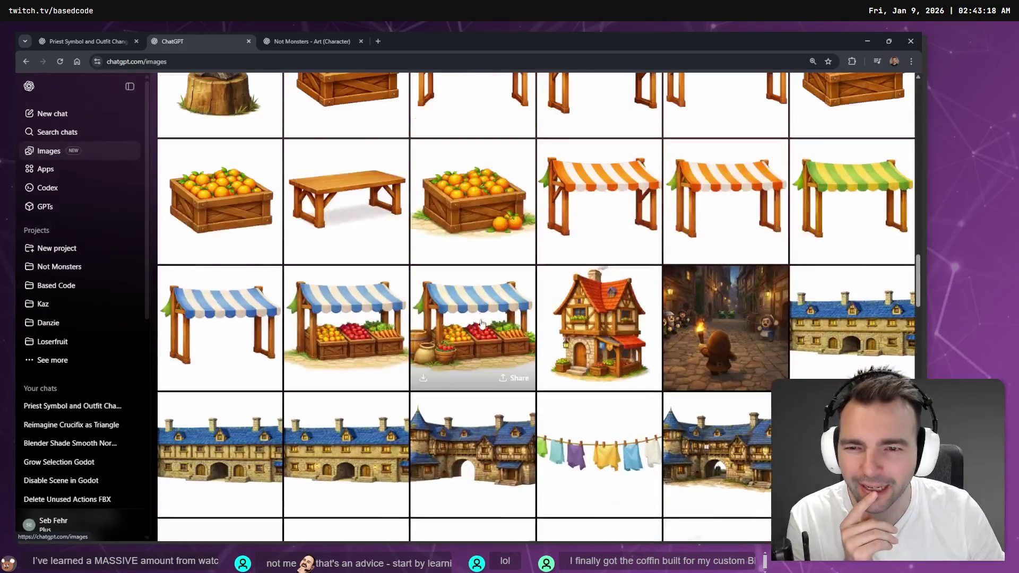
scroll(503, 325, "up", 20)
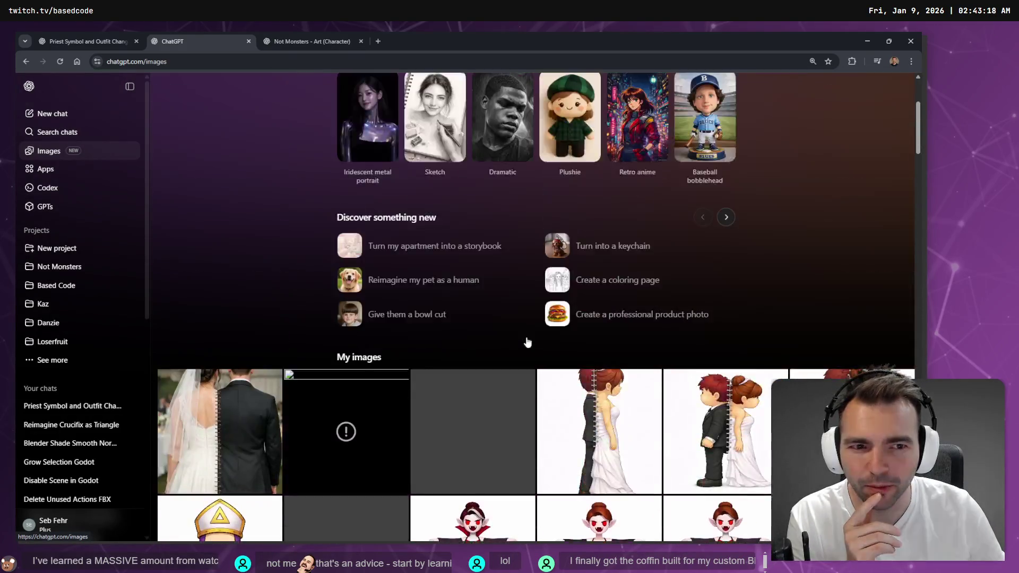
scroll(515, 356, "down", 7)
scroll(498, 353, "down", 20)
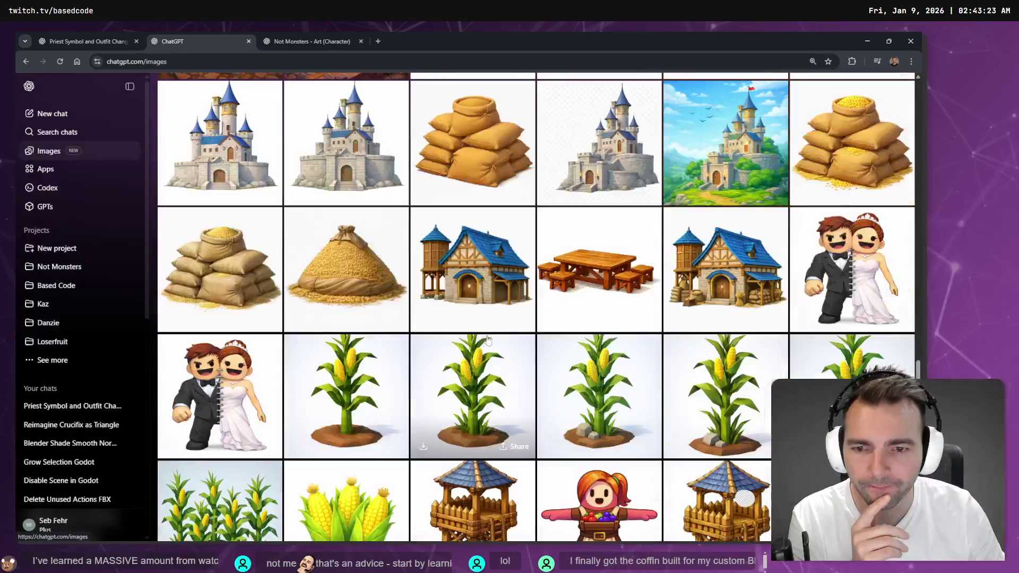
scroll(480, 349, "up", 12)
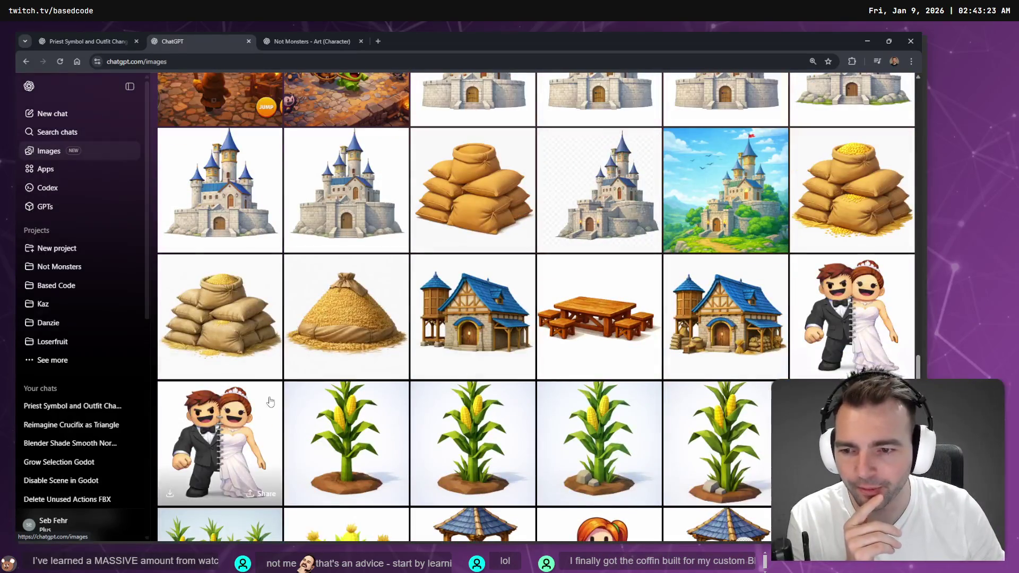
left_click(234, 422)
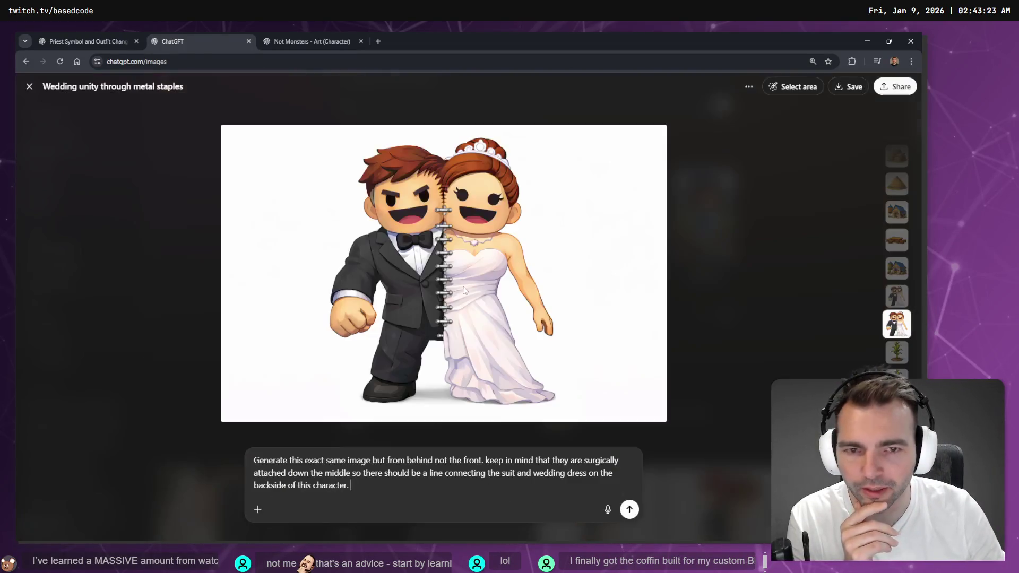
Step: Open the bride-and-groom image's source chat and view its latest generated image full size
left_click(749, 87)
left_click(775, 113)
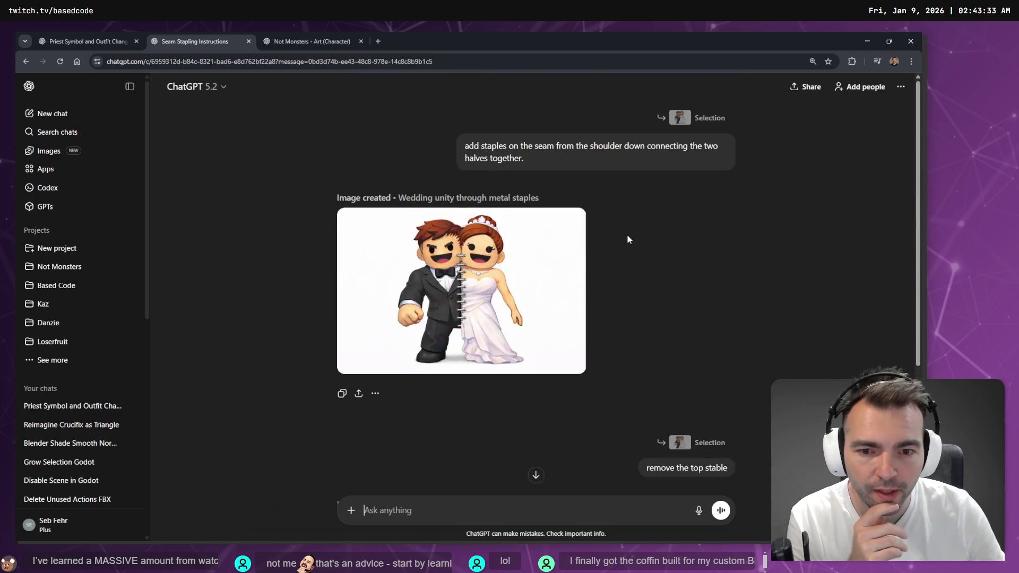
mouse_move(534, 310)
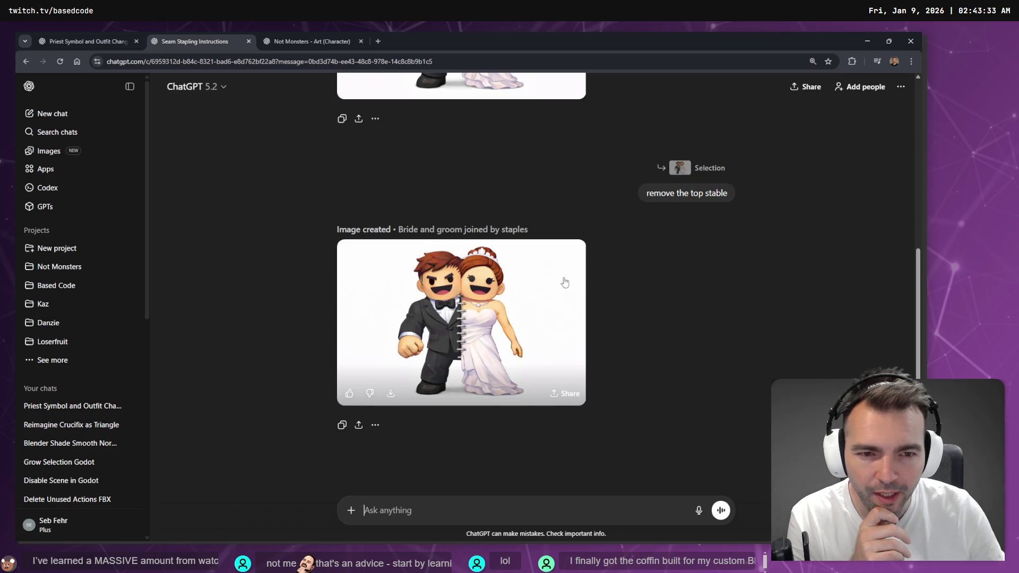
scroll(530, 289, "up", 5)
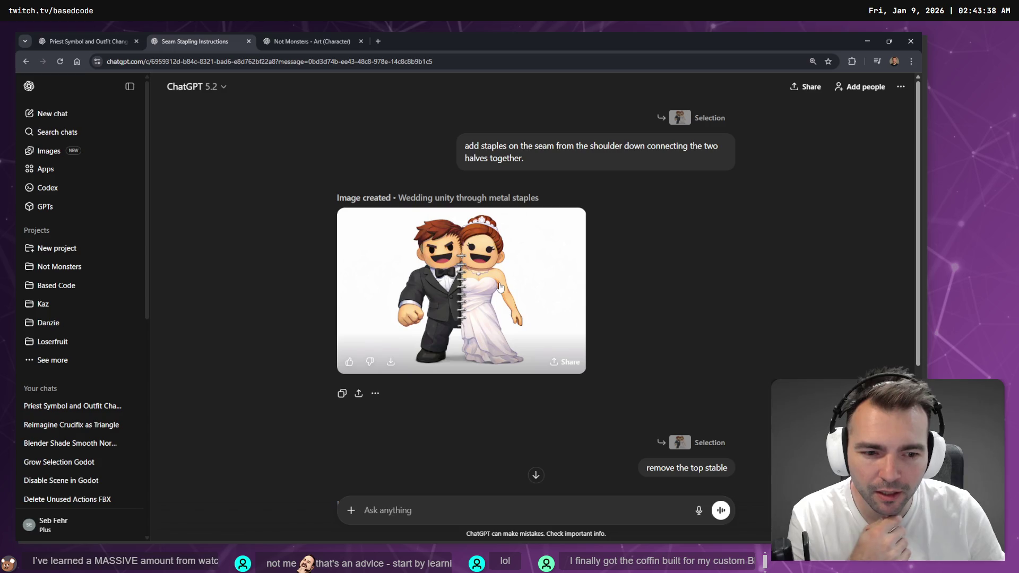
left_click(513, 306)
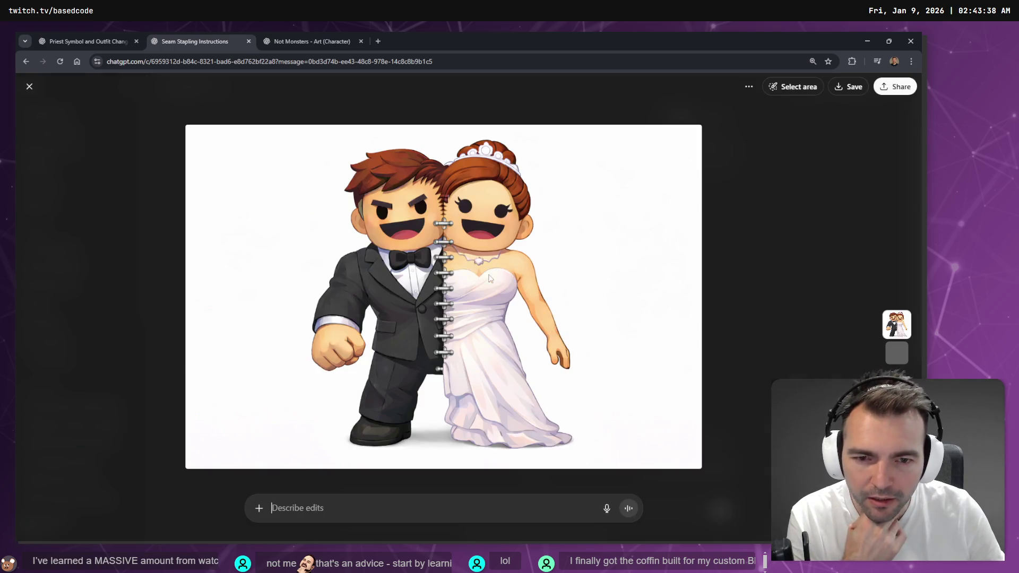
left_click(787, 257)
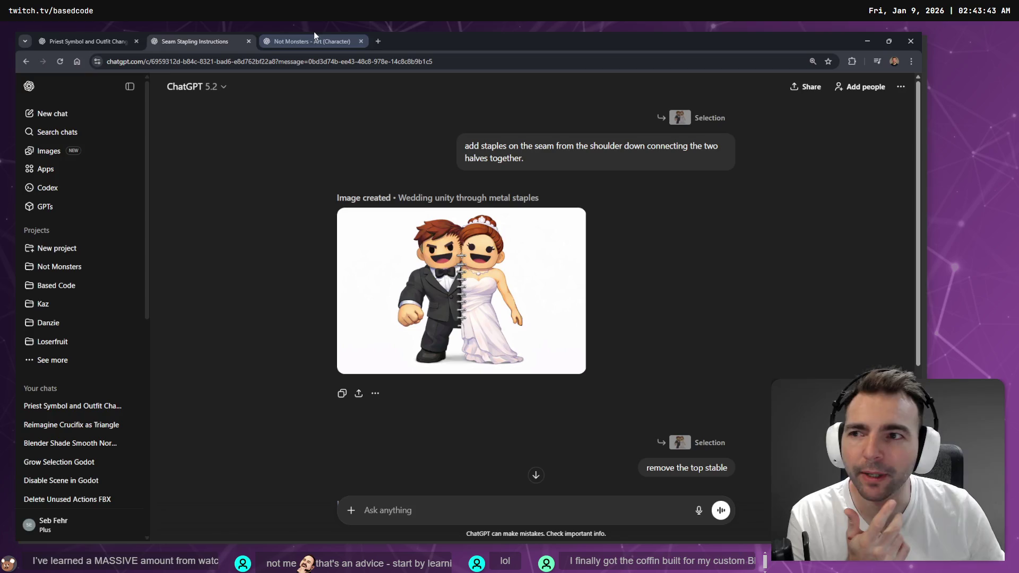
Step: Check the open browser tabs, then go back to the Images library
left_click(25, 41)
left_click(185, 36)
left_click(56, 153)
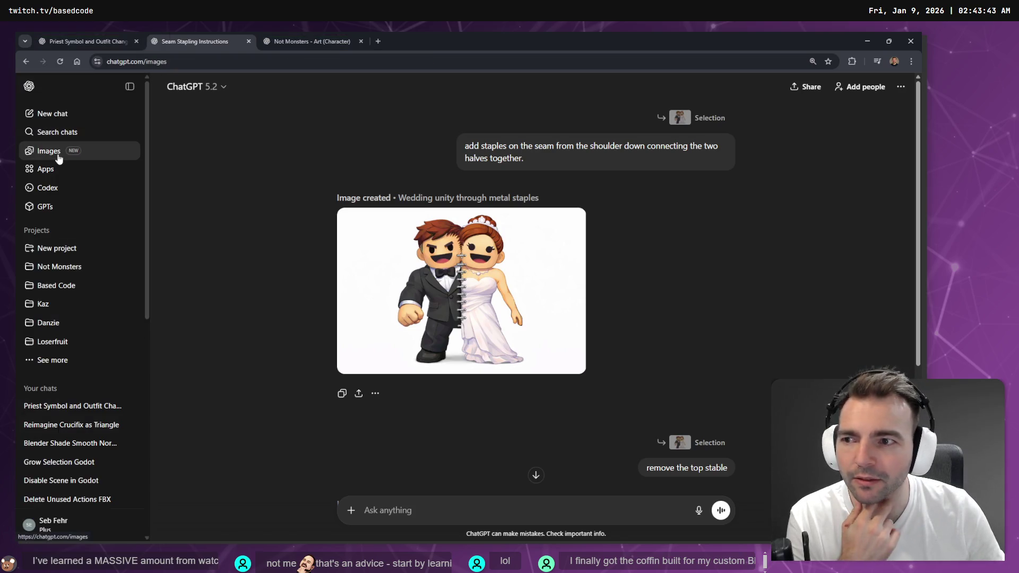
Step: Open the back-view bride-and-groom image full size and scroll through the viewer's thumbnails
scroll(406, 290, "down", 5)
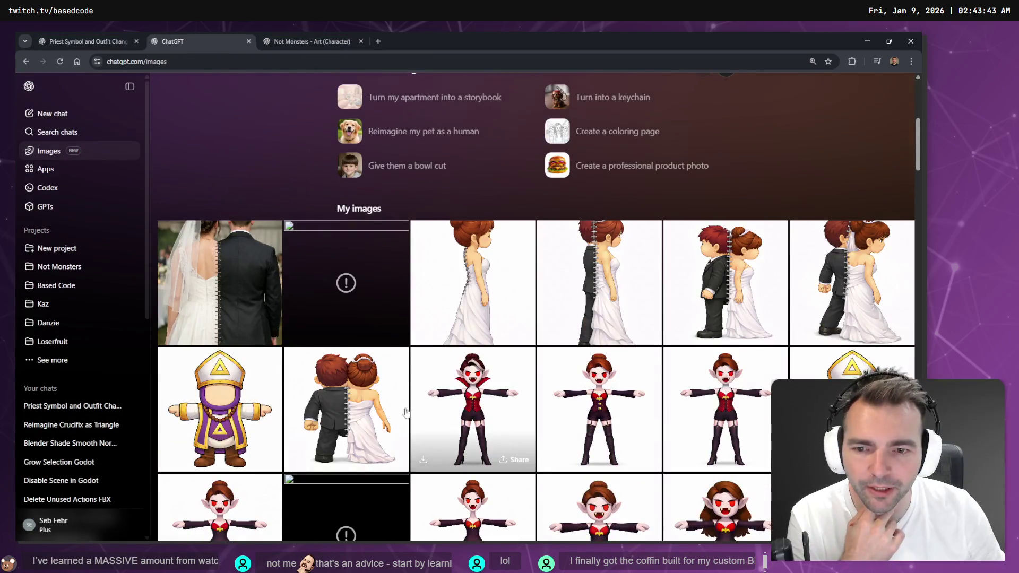
left_click(356, 401)
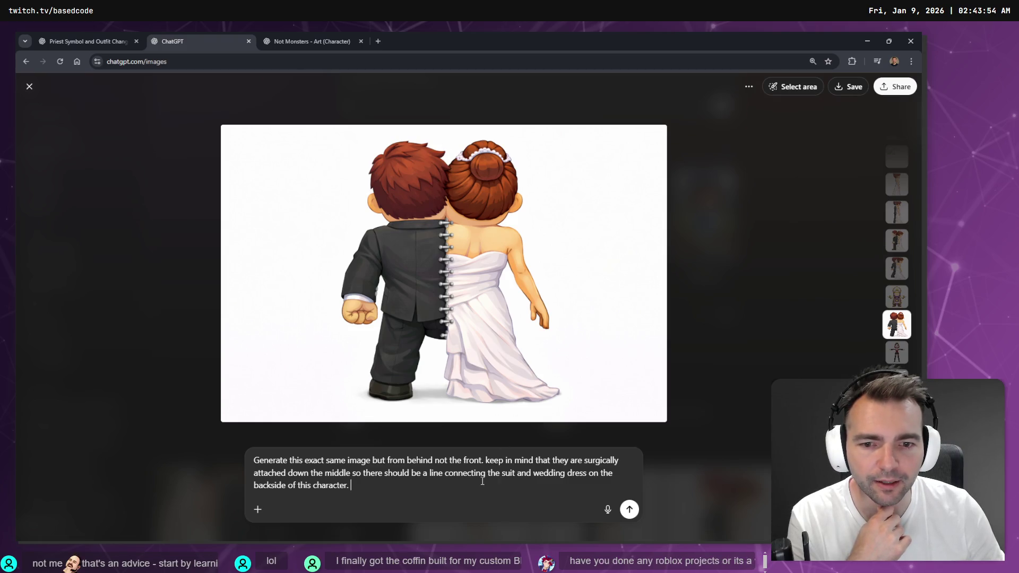
scroll(872, 157, "up", 2)
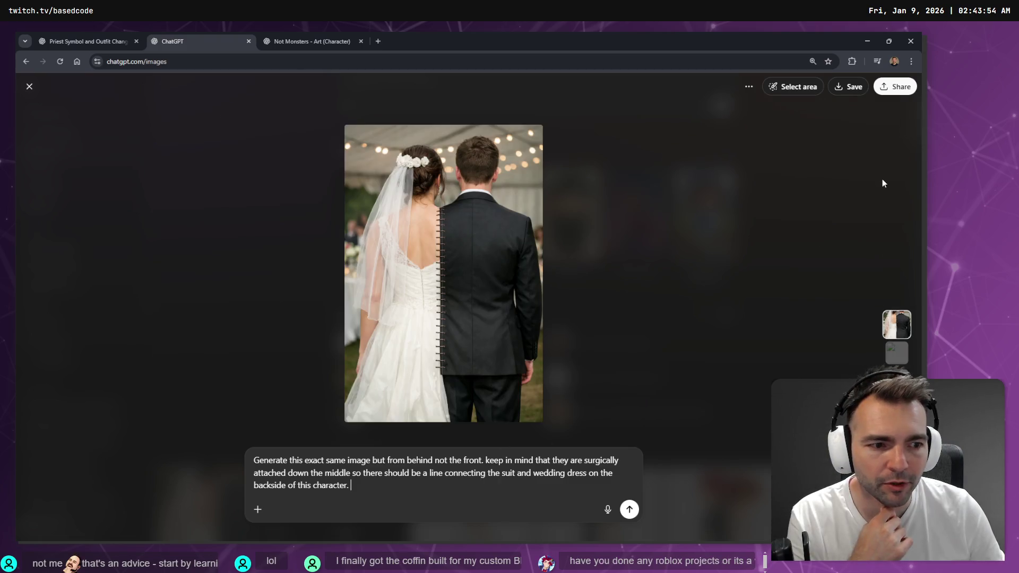
scroll(850, 224, "up", 5)
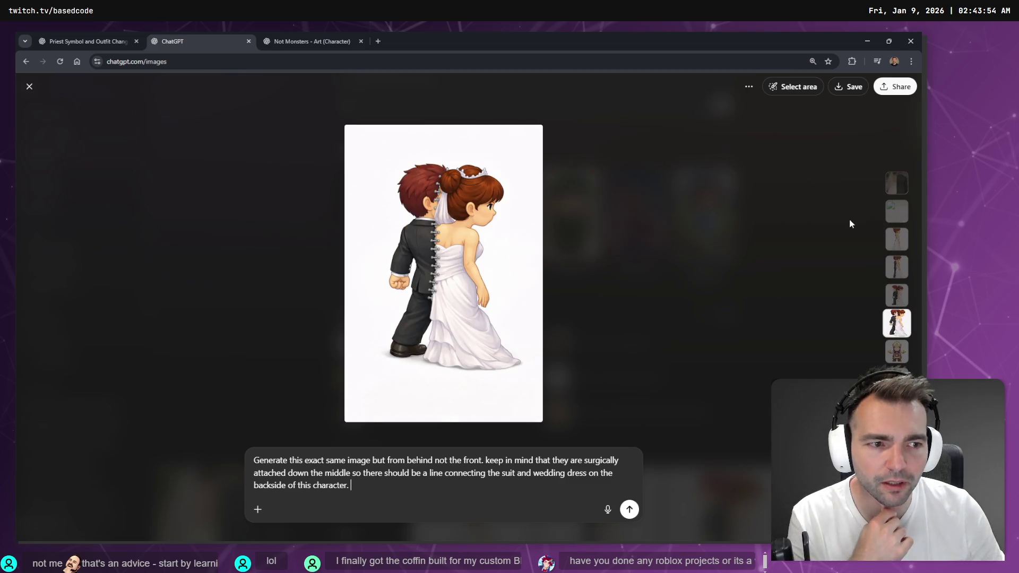
scroll(849, 223, "down", 3)
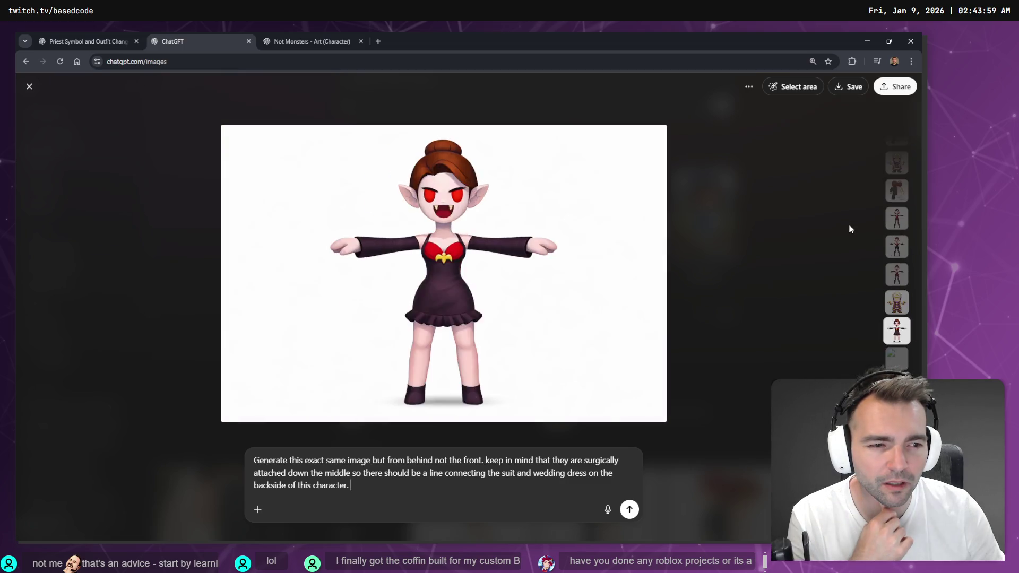
Step: Replace the prompt with 'regenerate this but put the bride on the left and the groom on the right' and send it
scroll(849, 233, "down", 3)
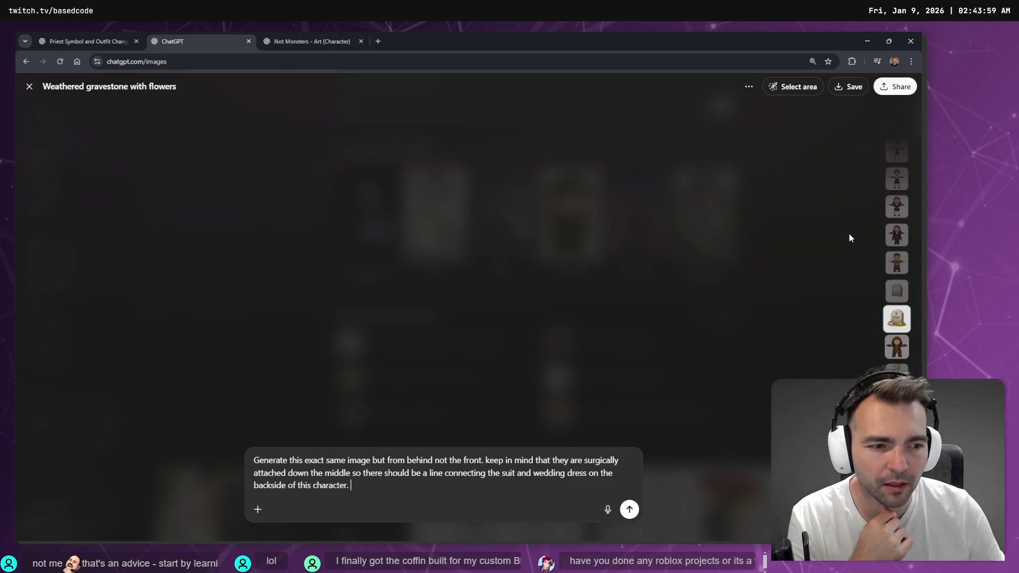
scroll(847, 234, "up", 1)
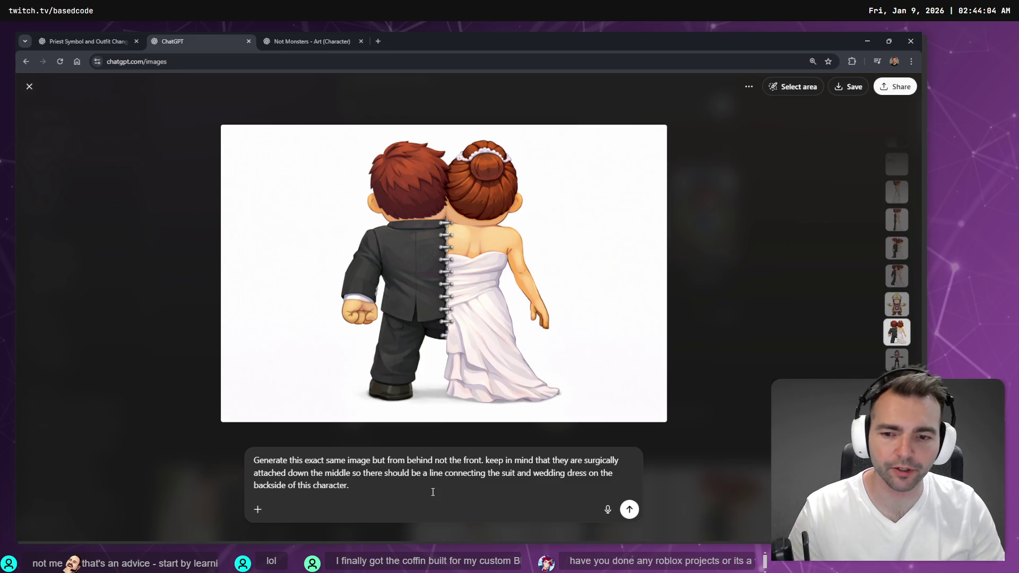
key("ctrl+a")
key("BackSpace")
key("super+h")
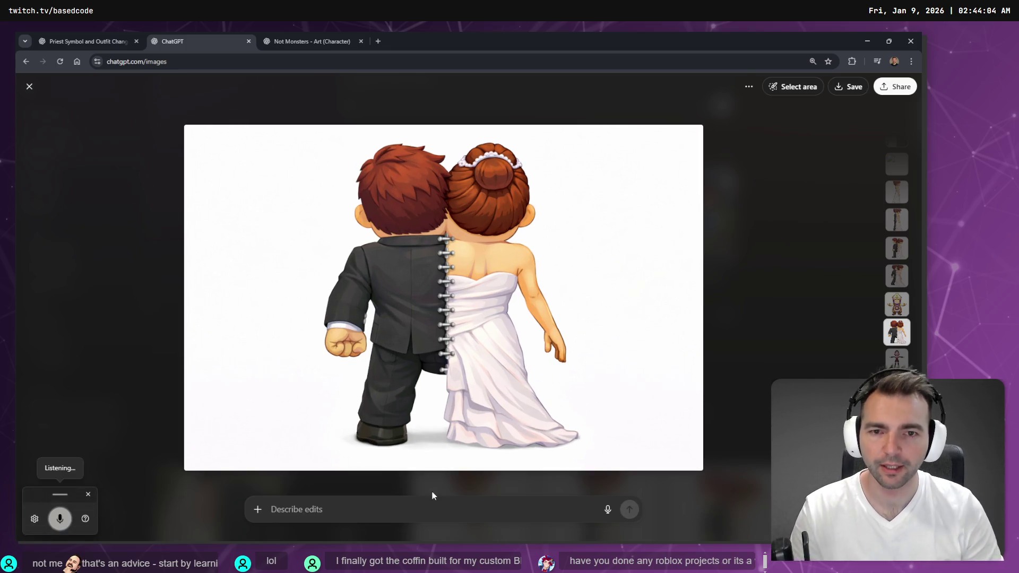
type("regener")
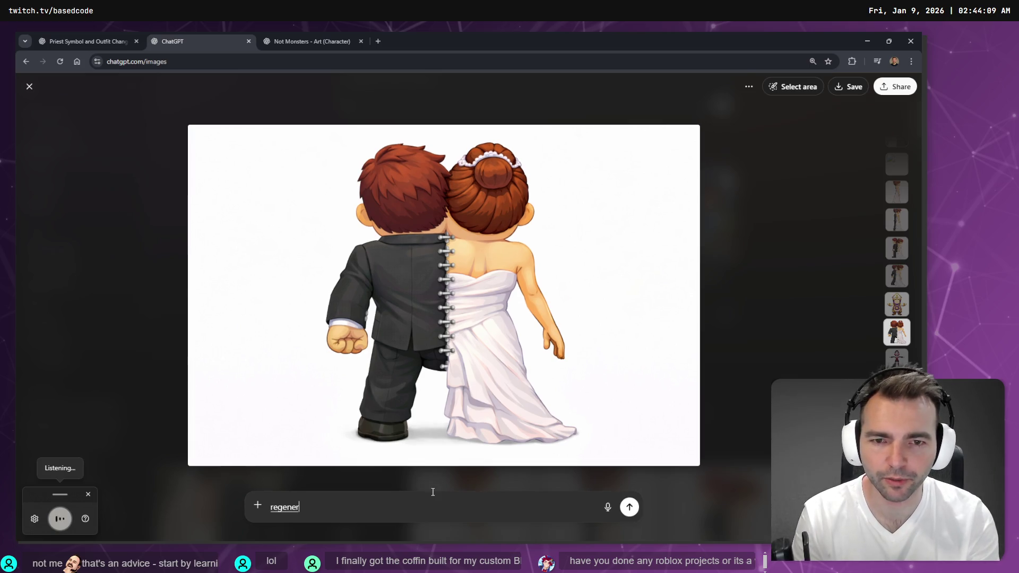
type("ate this but put the bride on the left and the groom on the right")
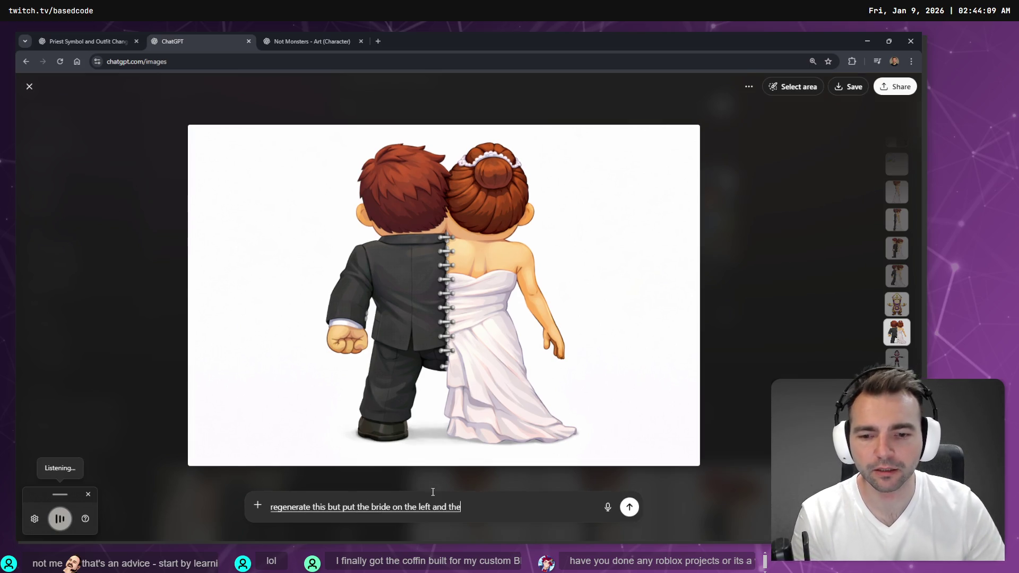
left_click(629, 502)
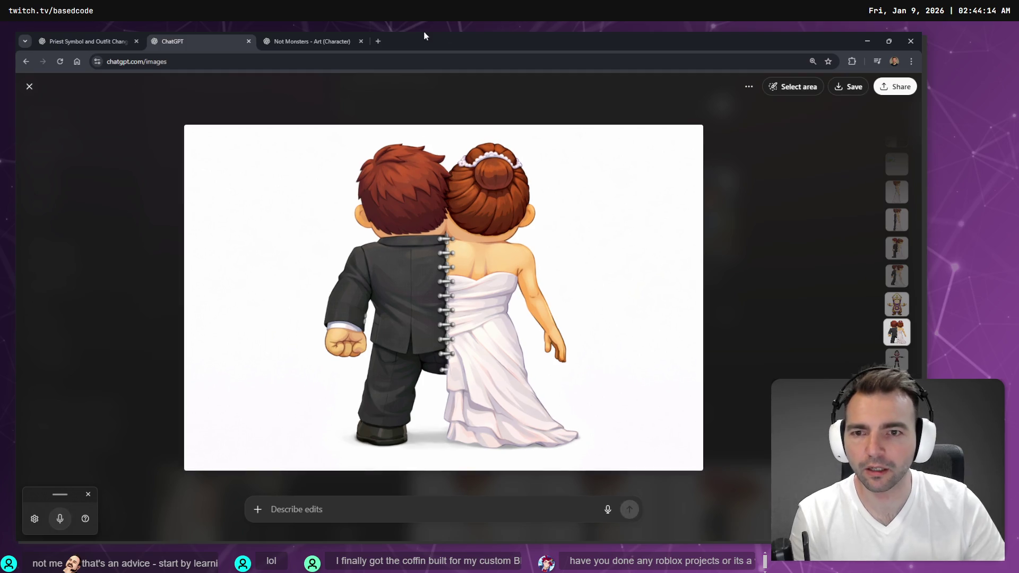
left_click(284, 34)
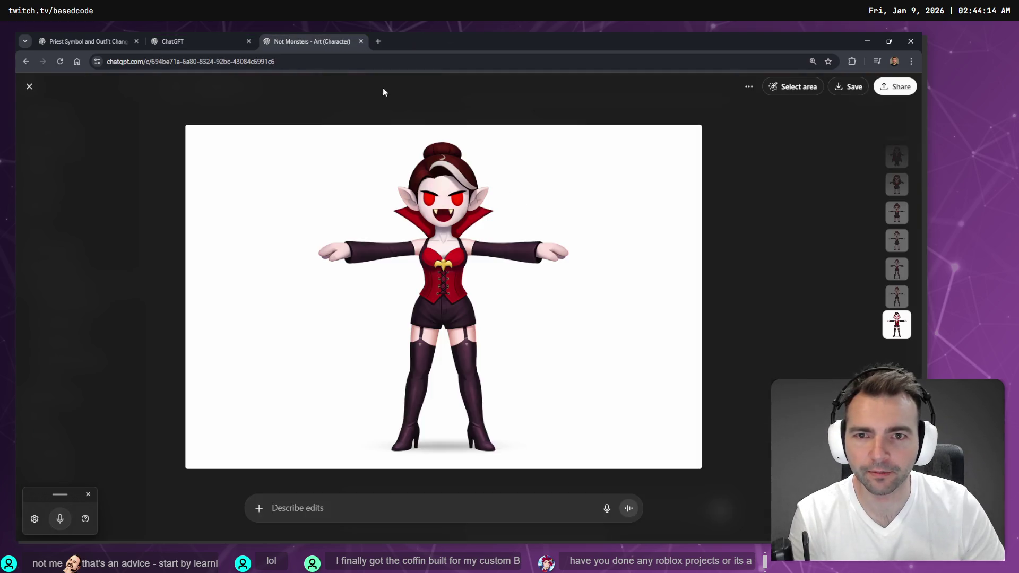
Step: Close the vampire viewer and the Not Monsters tab, glance at the priest chat, and return to the library
left_click(29, 86)
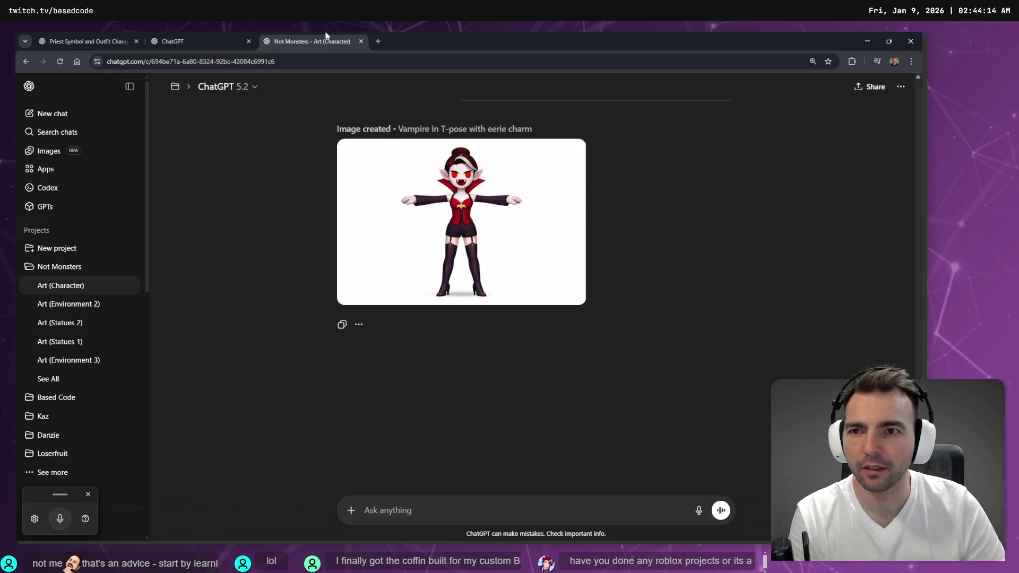
key("ctrl+w")
left_click(102, 37)
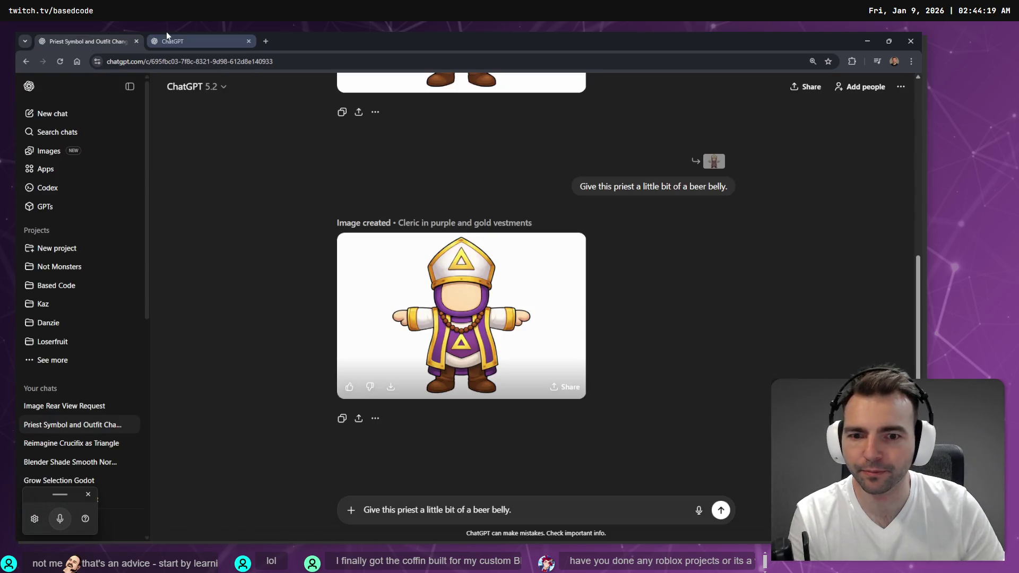
left_click(167, 37)
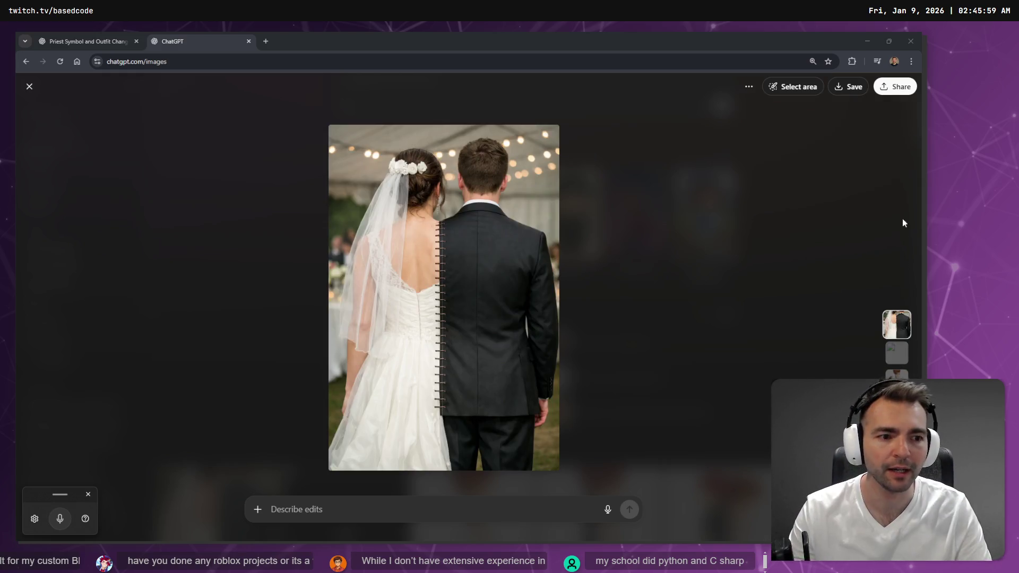
scroll(902, 297, "down", 2)
Step: View the red-corset vampire and wedding-couple images full size, then close the viewer
left_click(905, 318)
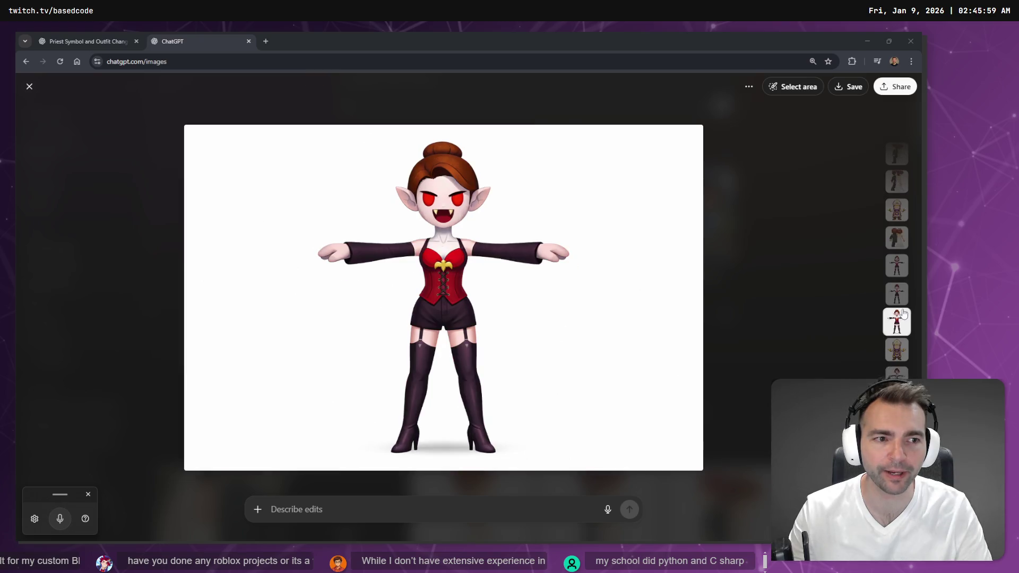
scroll(902, 315, "up", 1)
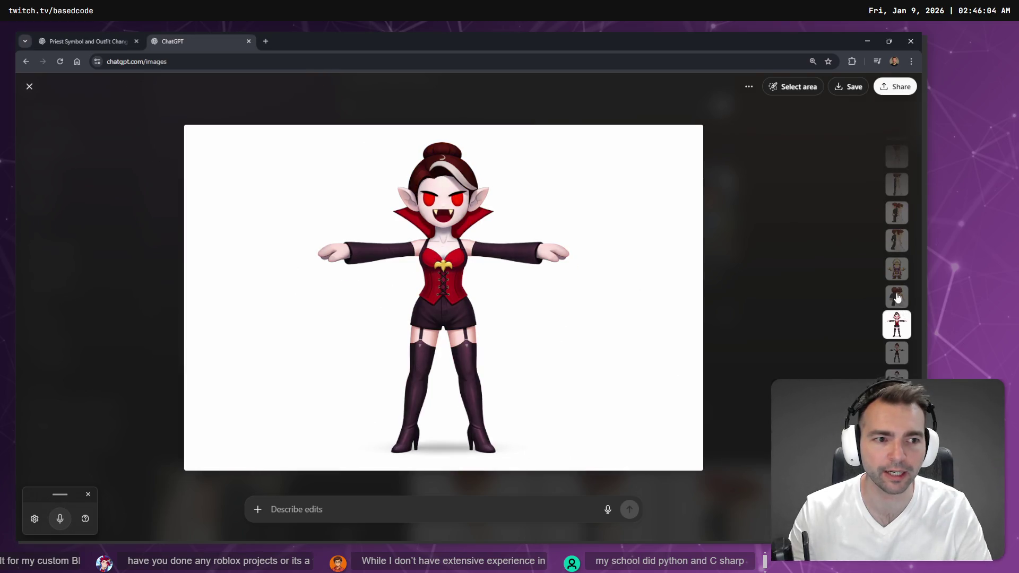
left_click(897, 323)
left_click(425, 508)
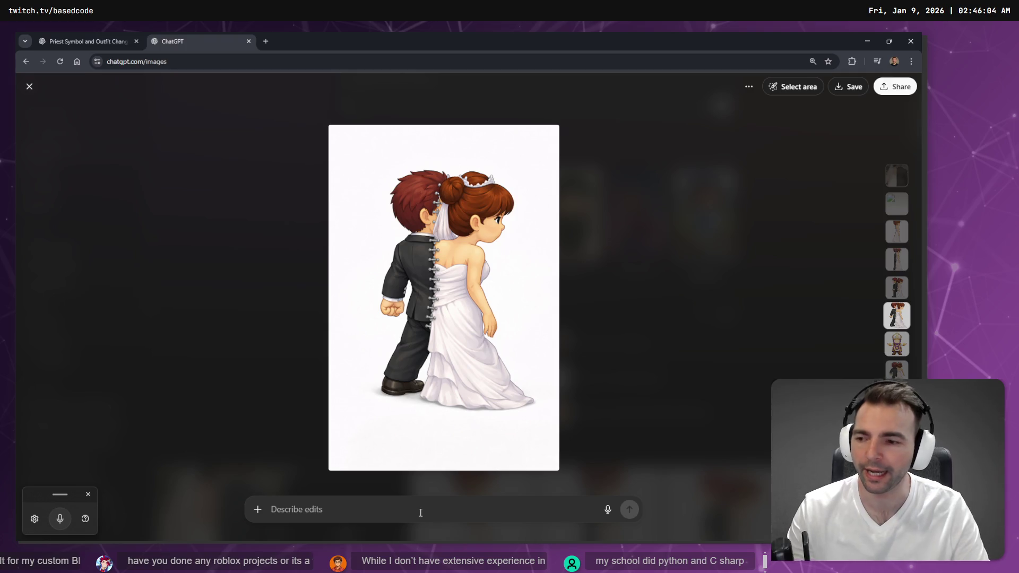
scroll(664, 400, "down", 2)
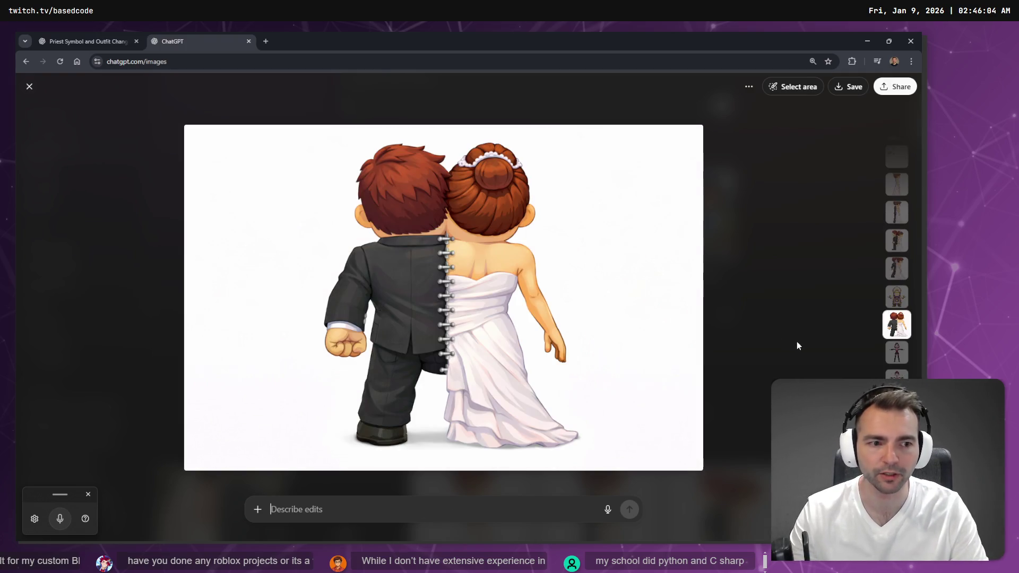
left_click(482, 484)
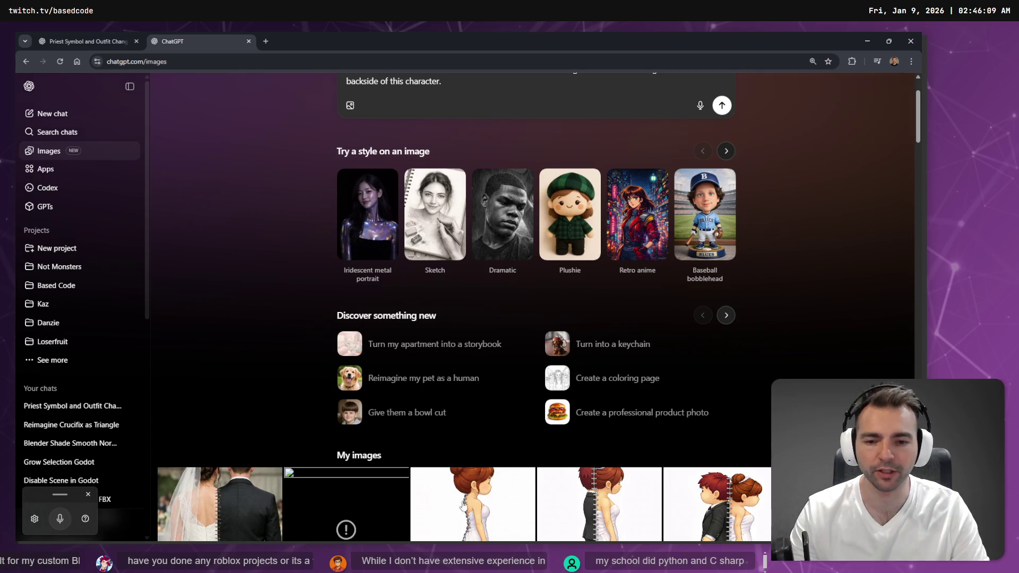
Step: Reload the Images page and scroll down My images to the Knight, Duck Wizard and Giant Moustache sand sculptures
scroll(457, 467, "down", 5)
scroll(409, 403, "up", 5)
key("F5")
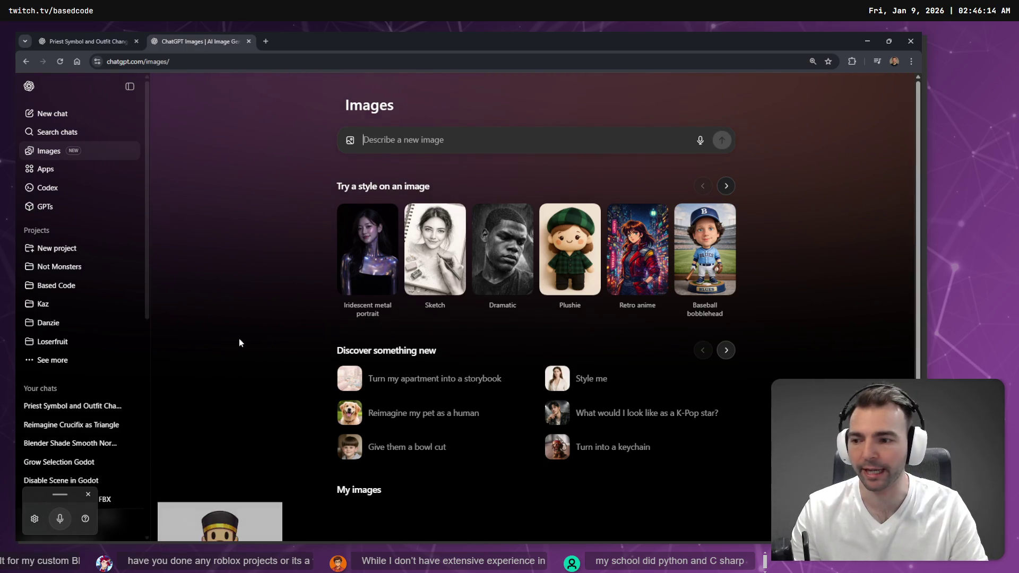
scroll(239, 338, "down", 7)
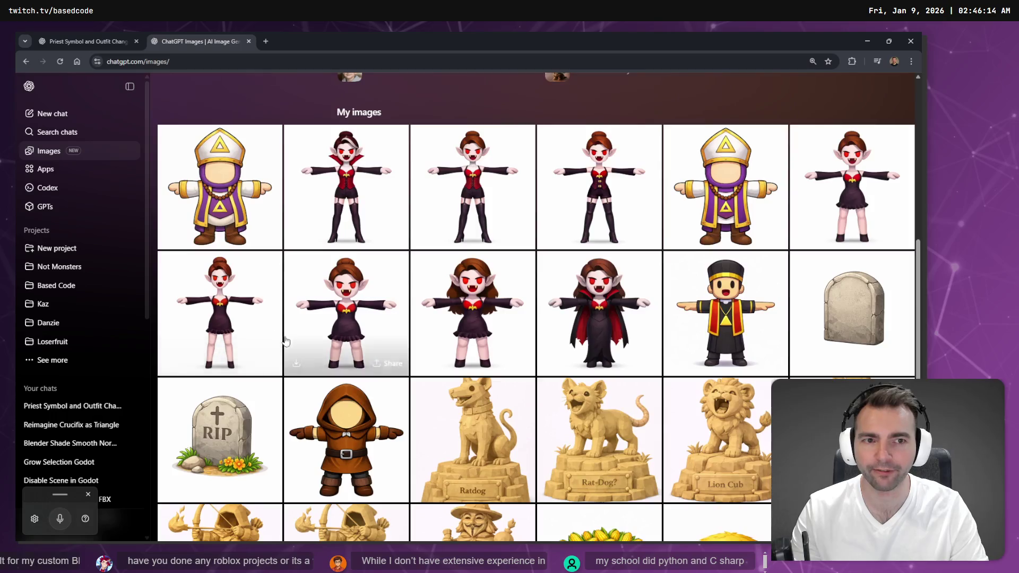
scroll(276, 336, "up", 5)
scroll(292, 334, "down", 5)
scroll(296, 334, "down", 8)
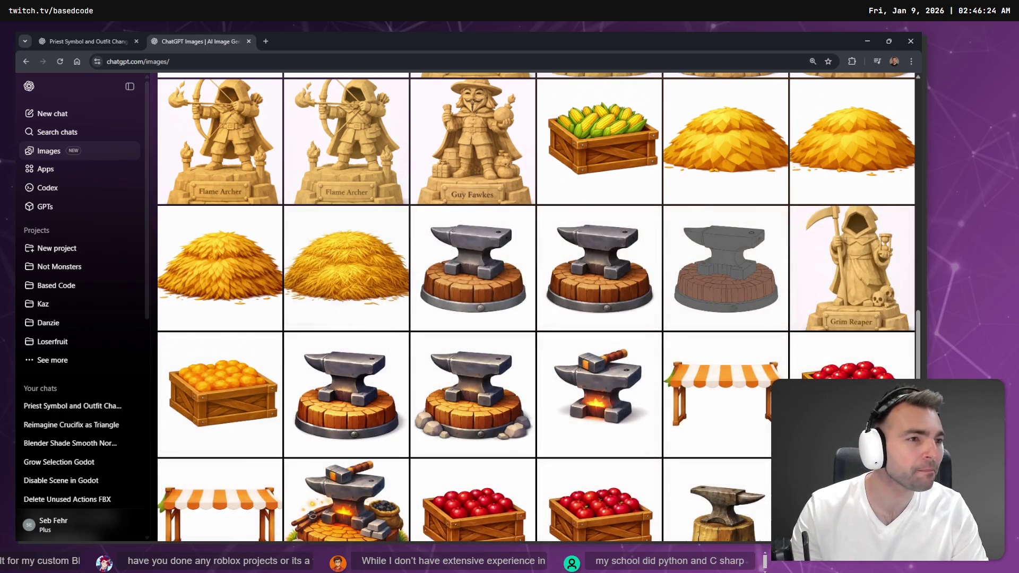
scroll(563, 372, "down", 11)
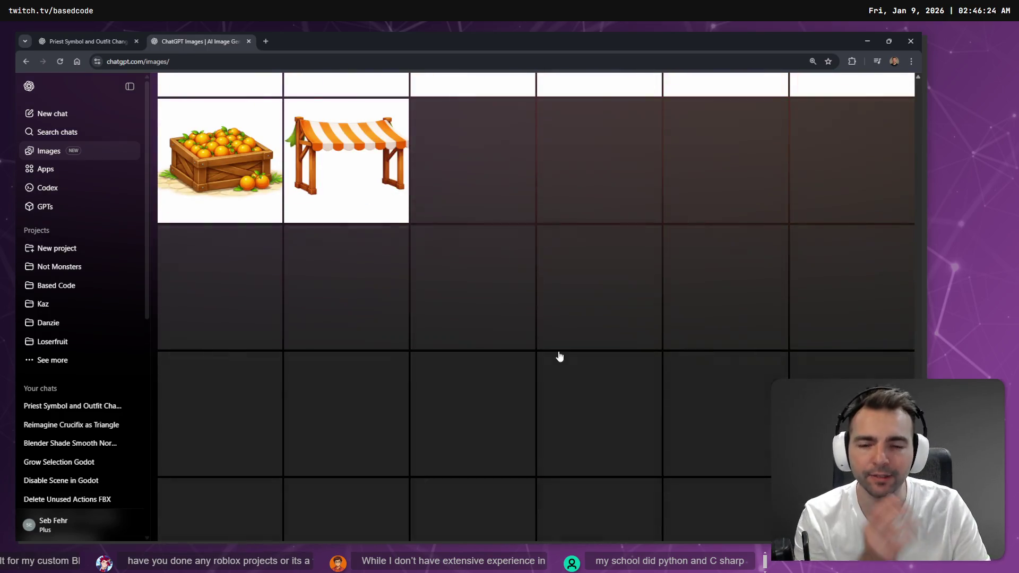
scroll(531, 371, "down", 5)
scroll(525, 372, "down", 5)
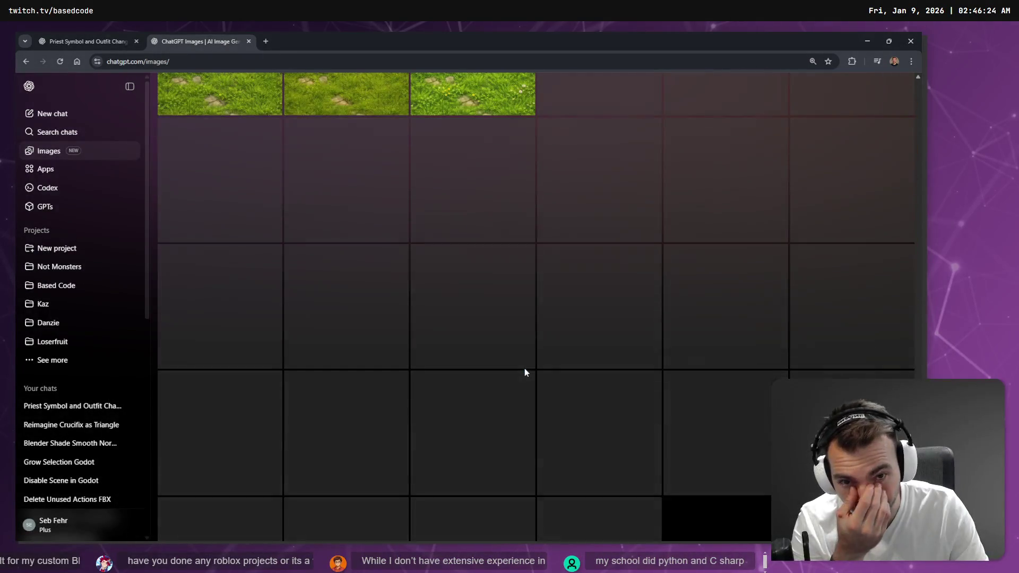
scroll(533, 357, "down", 5)
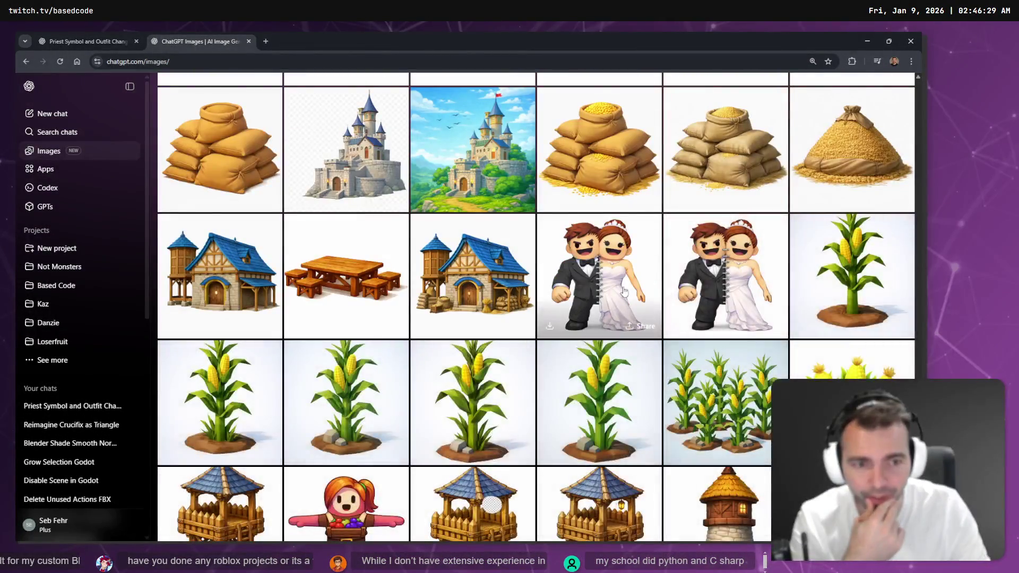
scroll(534, 372, "down", 10)
scroll(537, 390, "down", 8)
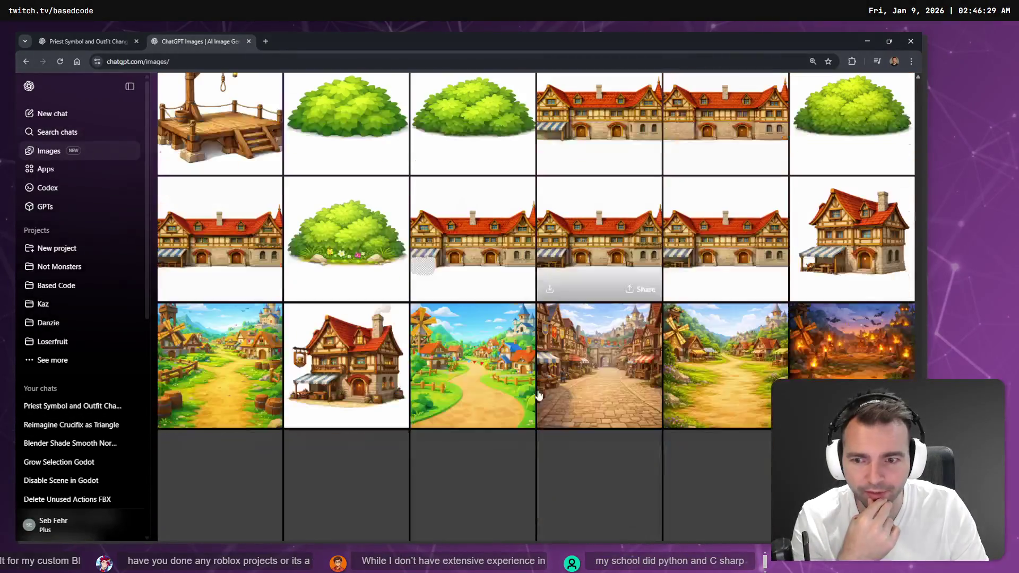
scroll(535, 390, "down", 5)
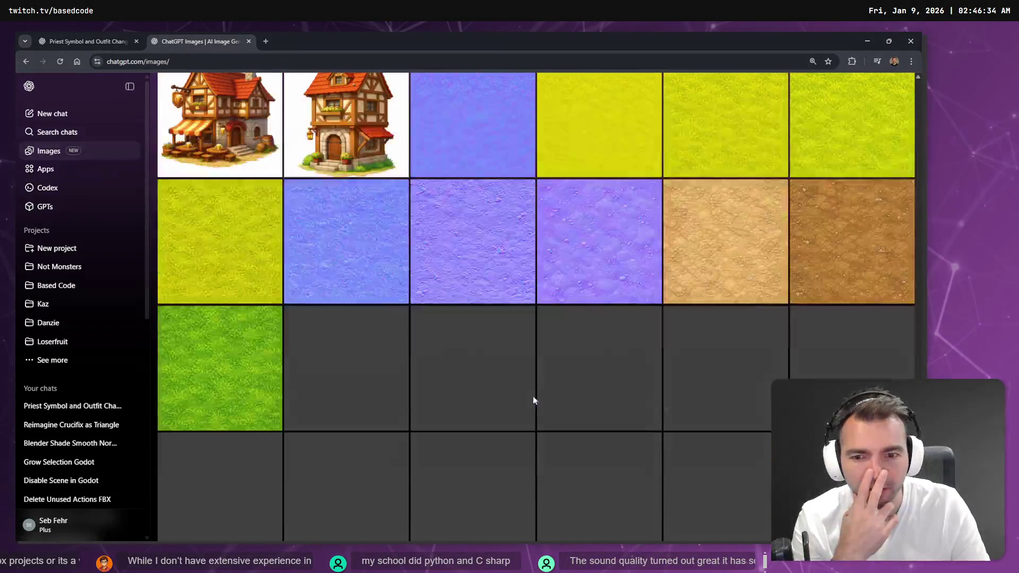
scroll(527, 387, "down", 2)
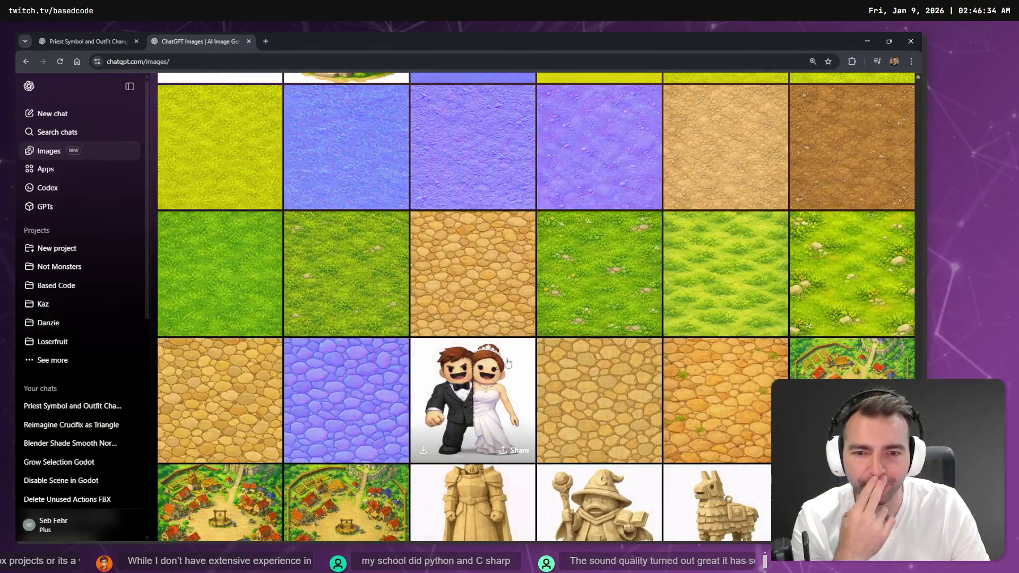
scroll(504, 377, "down", 5)
scroll(483, 160, "down", 5)
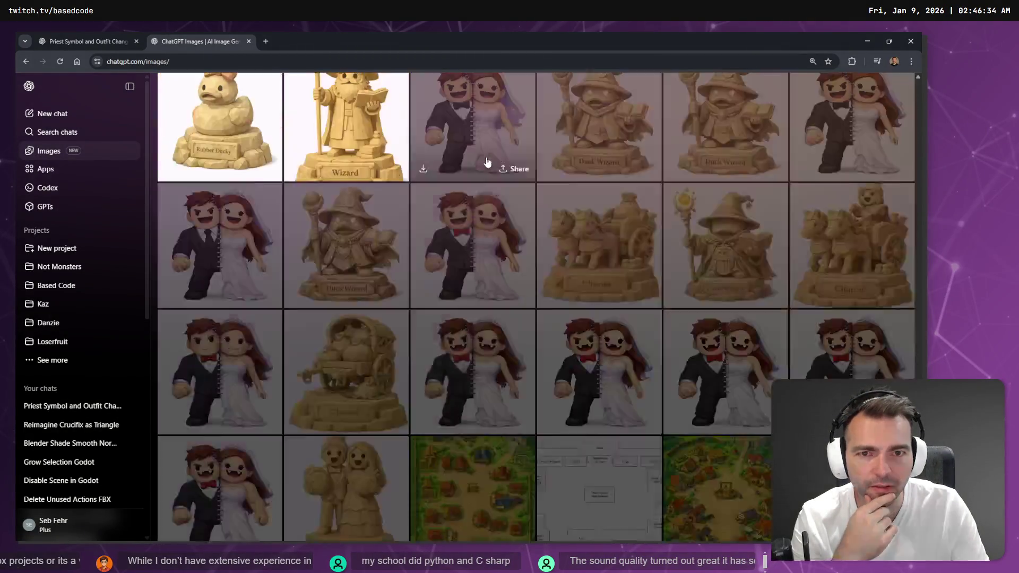
scroll(492, 184, "up", 7)
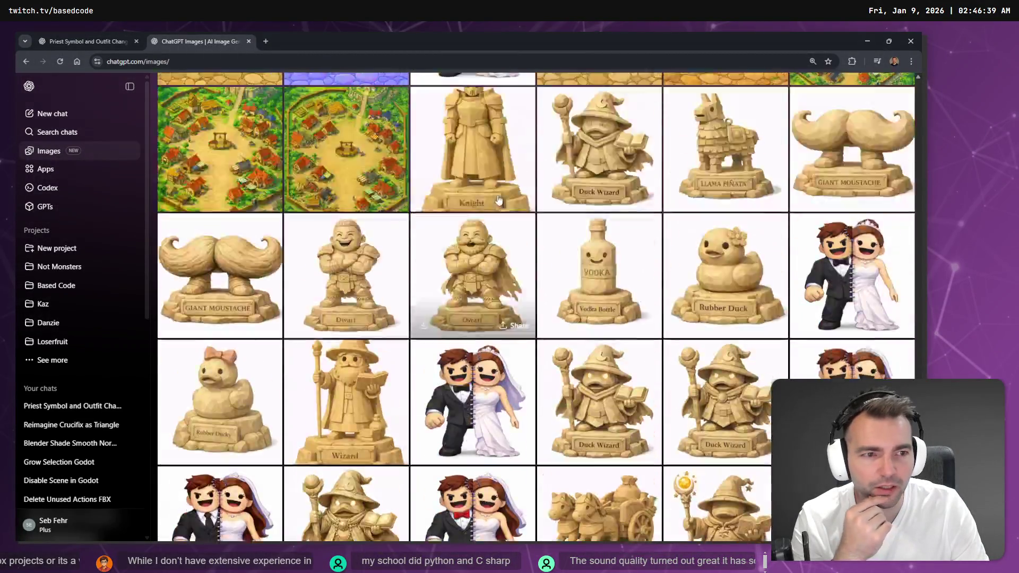
Step: Open the wedding-couple image full size and jump to the chat that generated it
left_click(489, 190)
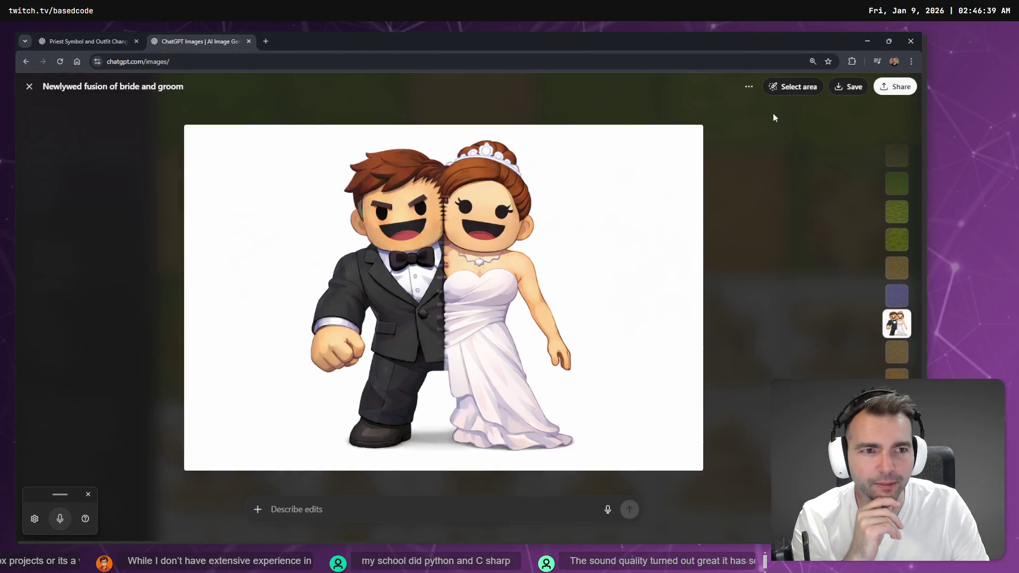
left_click(748, 86)
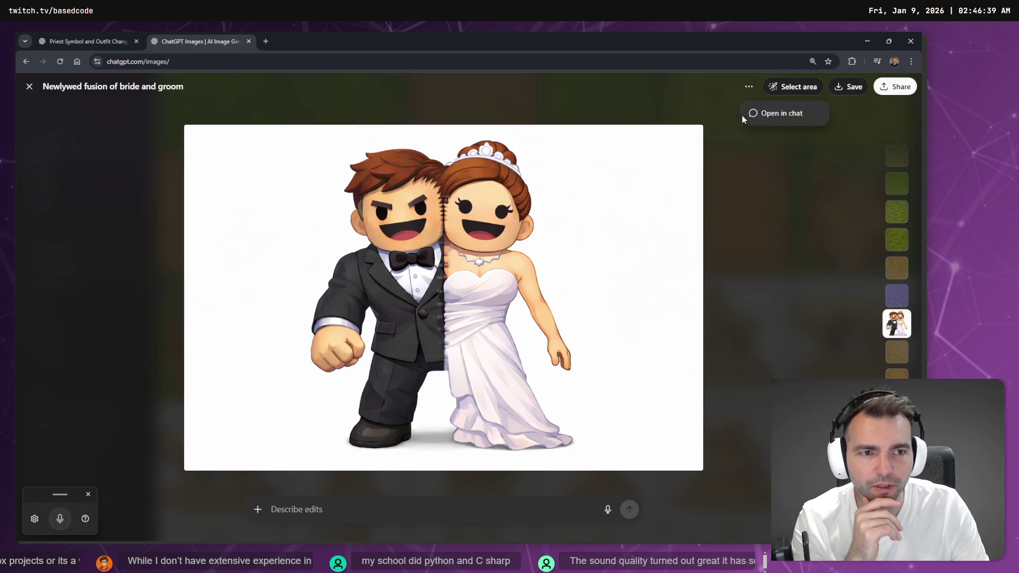
left_click(774, 118)
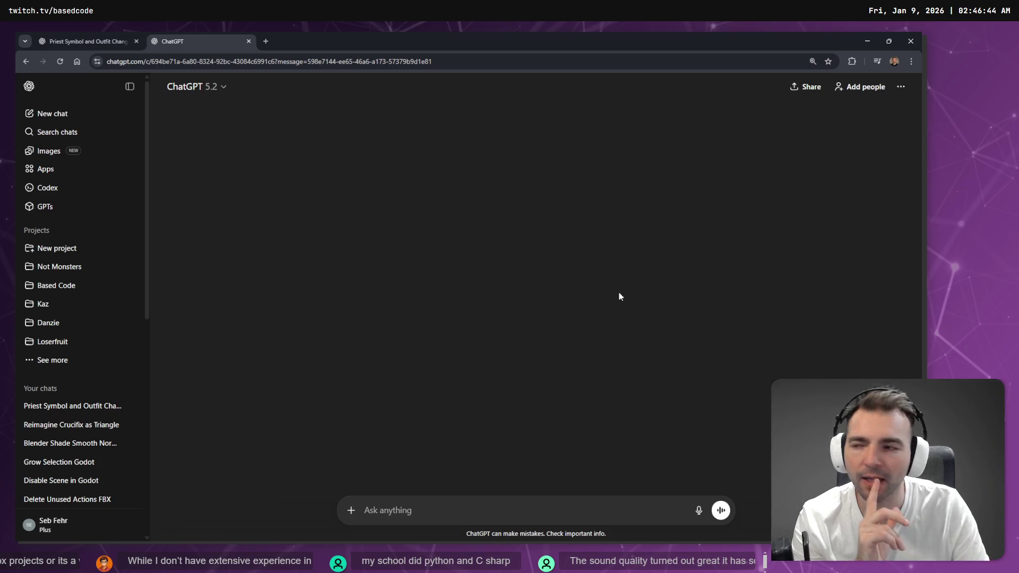
scroll(503, 298, "down", 15)
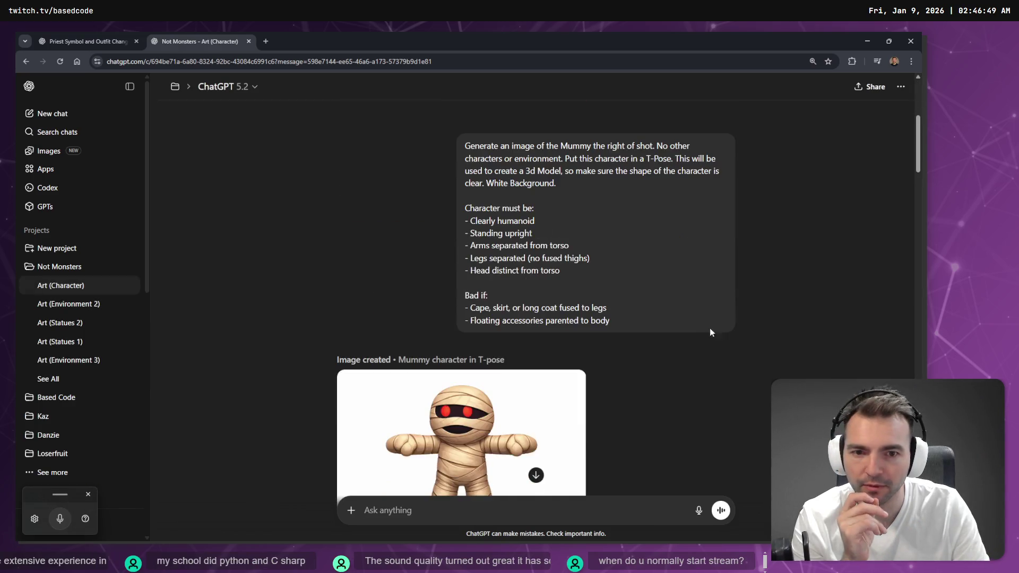
scroll(712, 389, "up", 10)
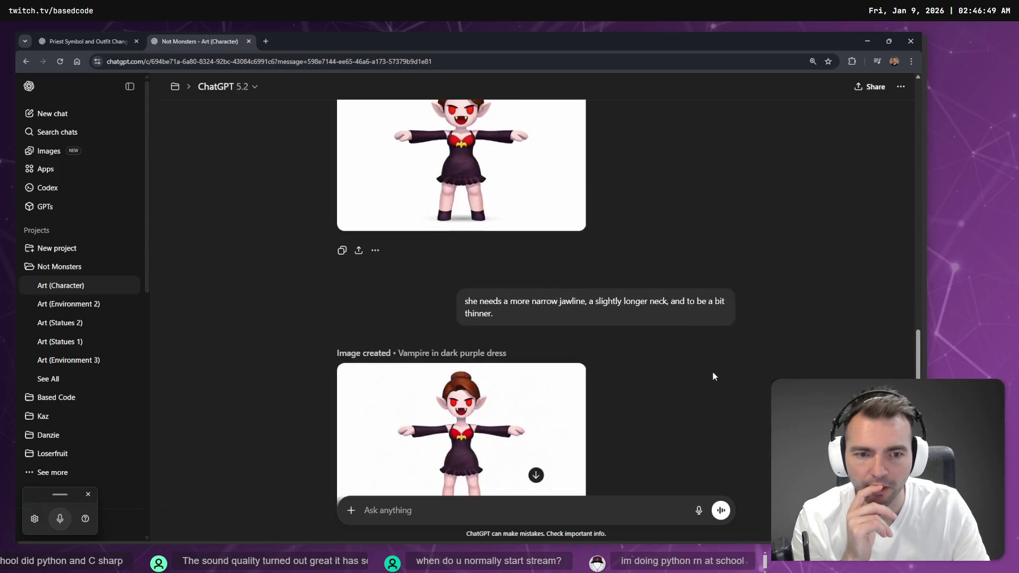
scroll(751, 351, "up", 1)
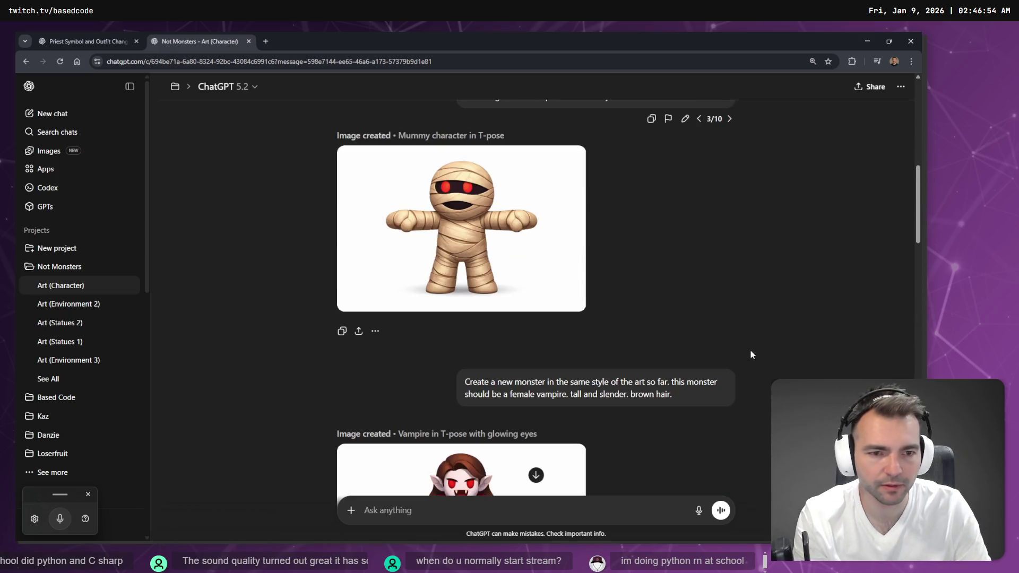
scroll(729, 371, "up", 4)
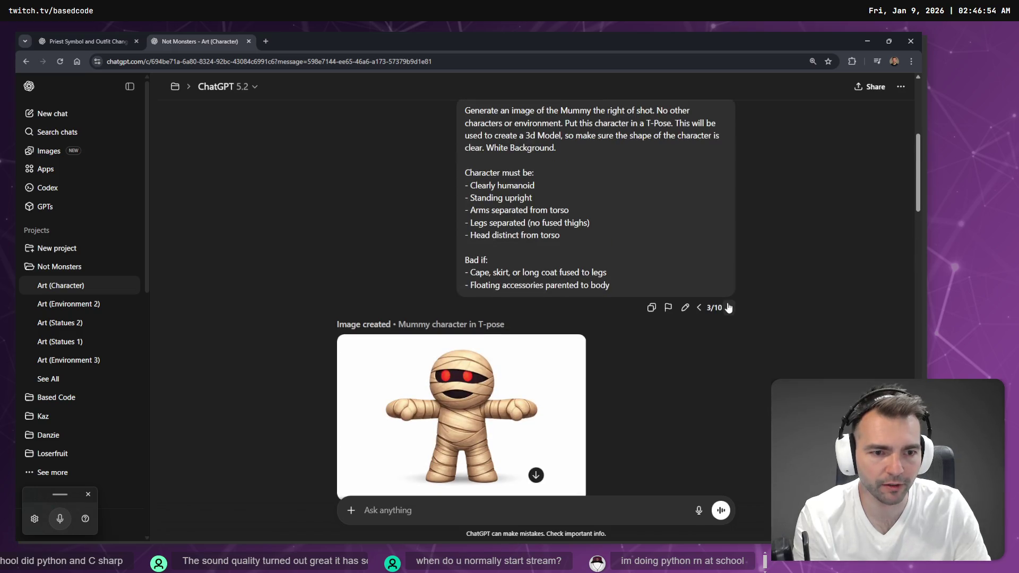
Step: Step forward through the prompt versions: farmer, shepherd, blacksmith and witch
left_click(731, 308)
left_click(731, 307)
left_click(730, 308)
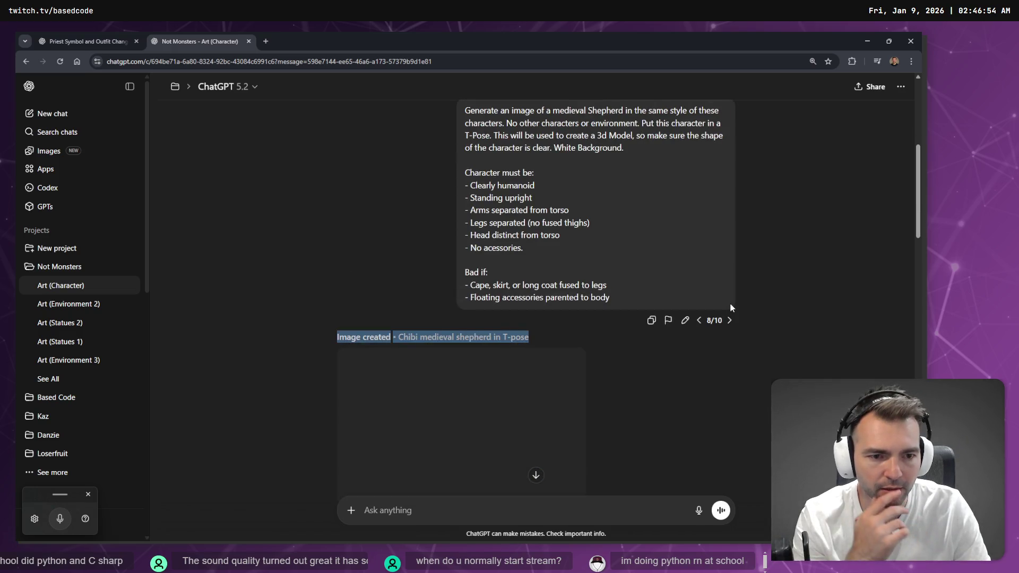
left_click(730, 320)
left_click(729, 320)
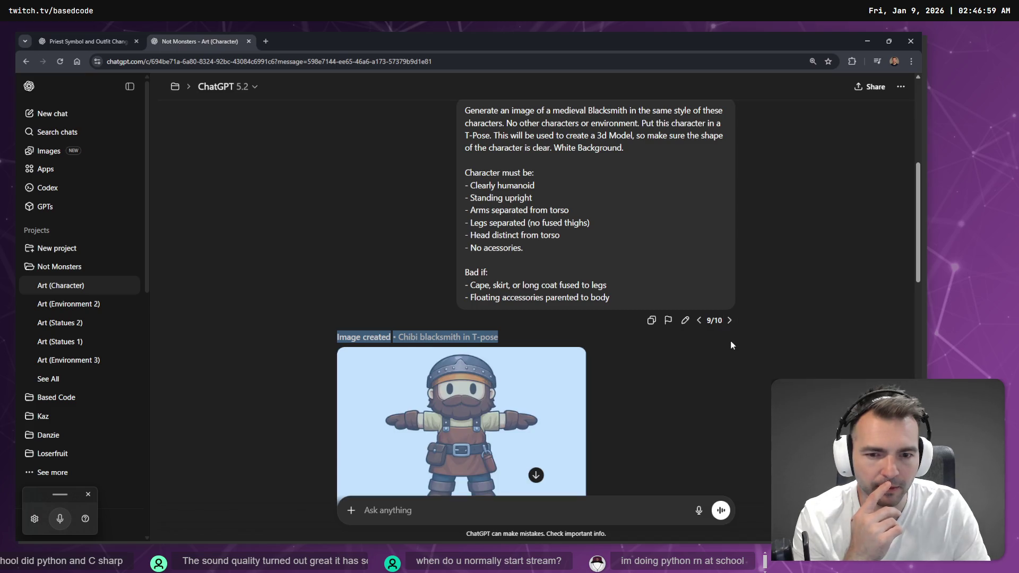
left_click(730, 321)
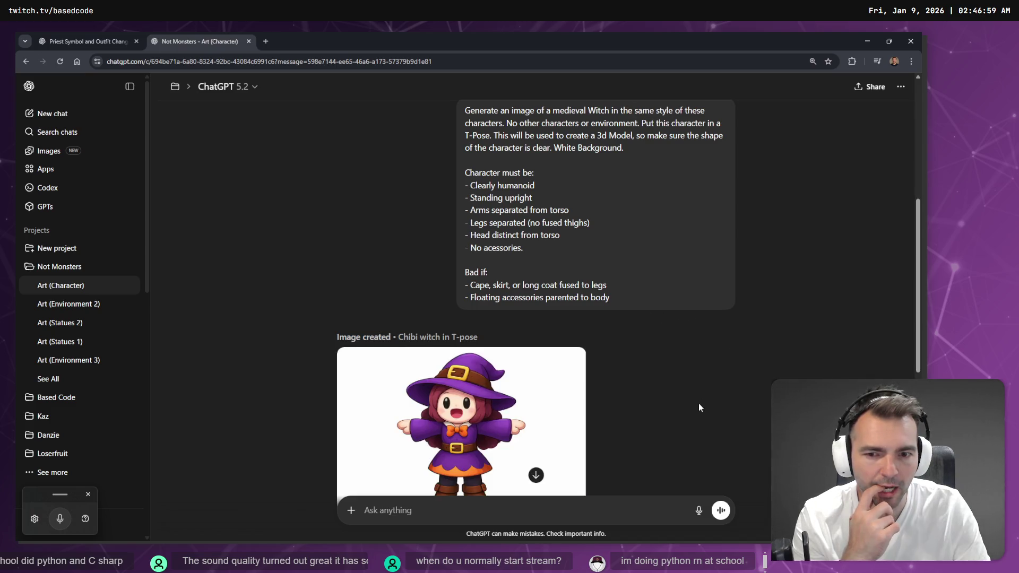
scroll(705, 371, "down", 5)
scroll(725, 159, "up", 3)
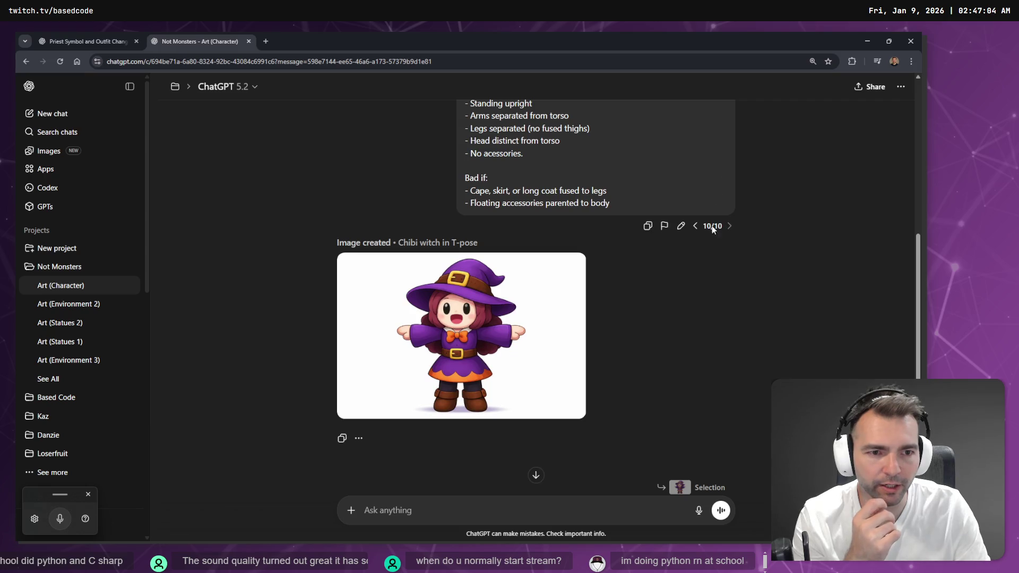
Step: Step back through the prompt versions: farmer (6/10), villager, knight and mummy
left_click(695, 226)
left_click(695, 226)
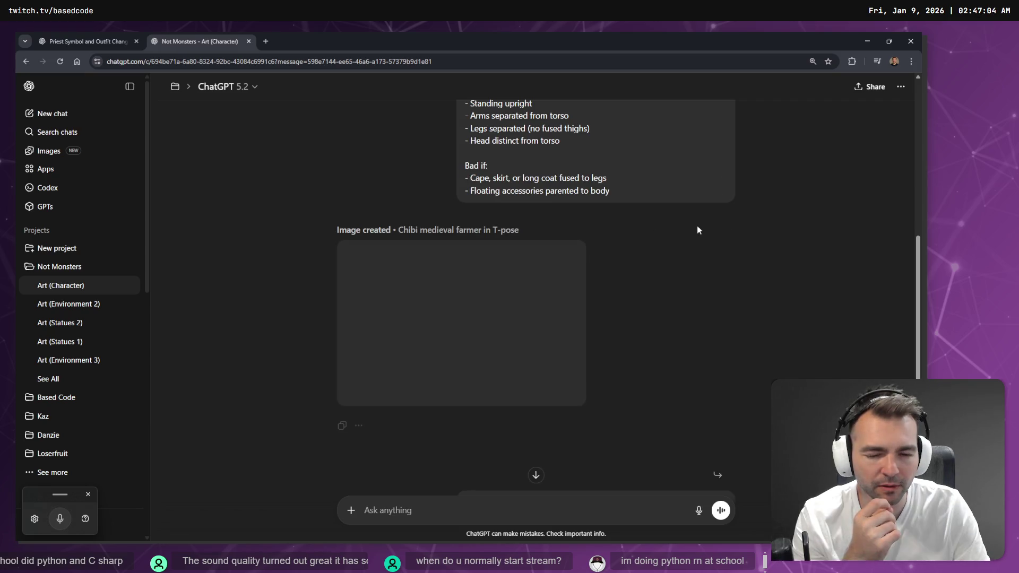
left_click(700, 214)
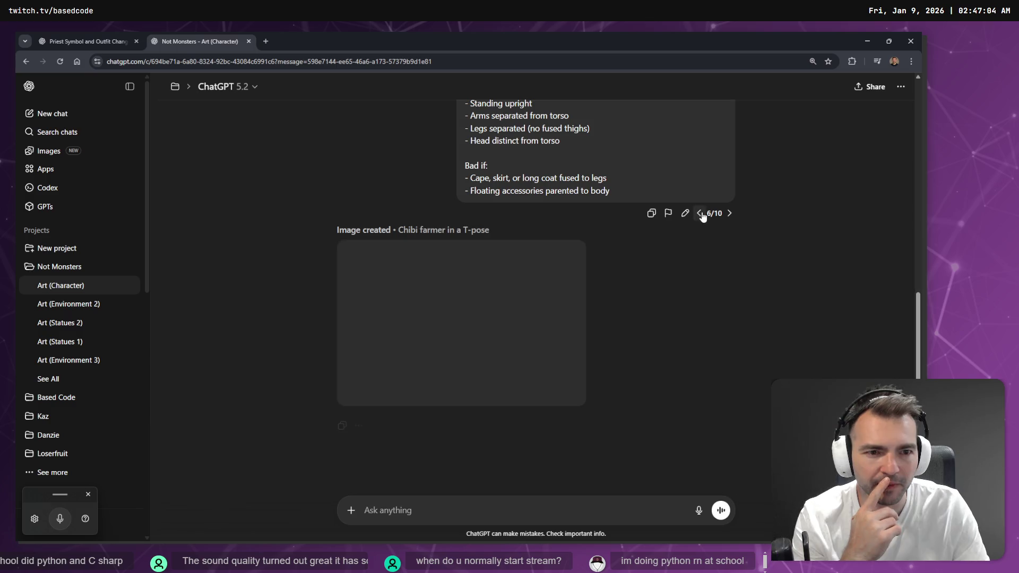
left_click(700, 213)
left_click(700, 212)
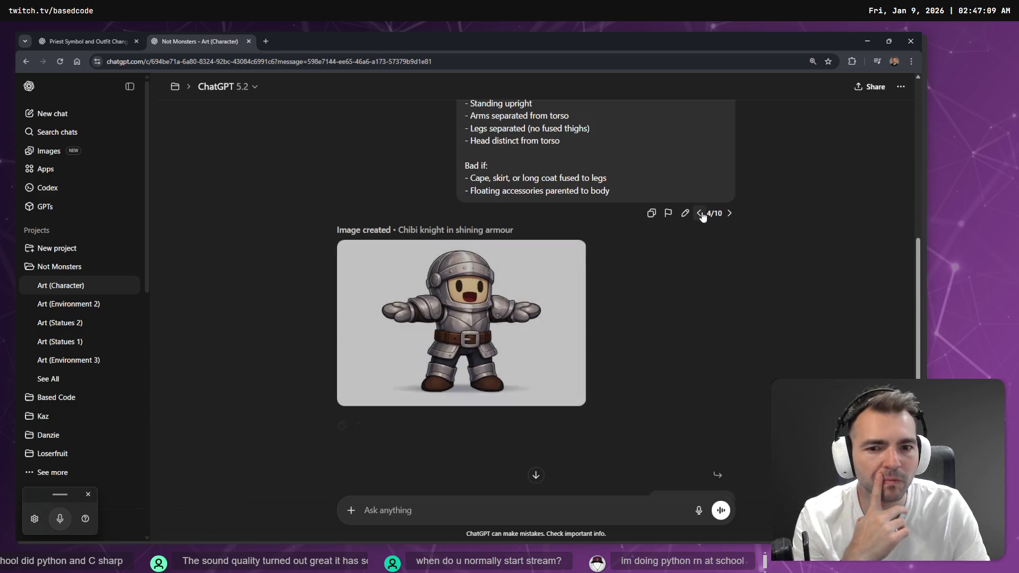
left_click(700, 213)
scroll(652, 318, "down", 3)
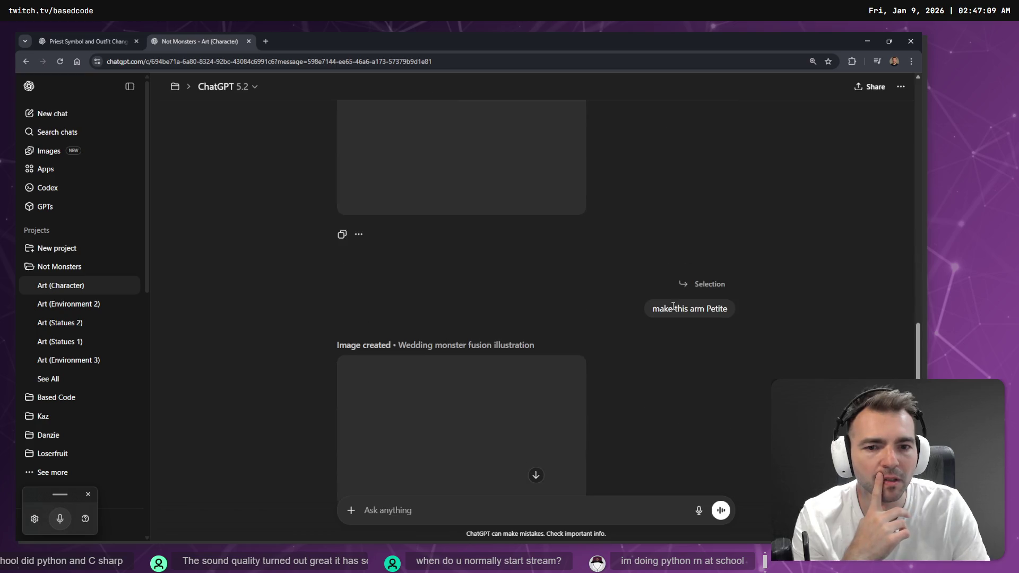
scroll(648, 273, "down", 10)
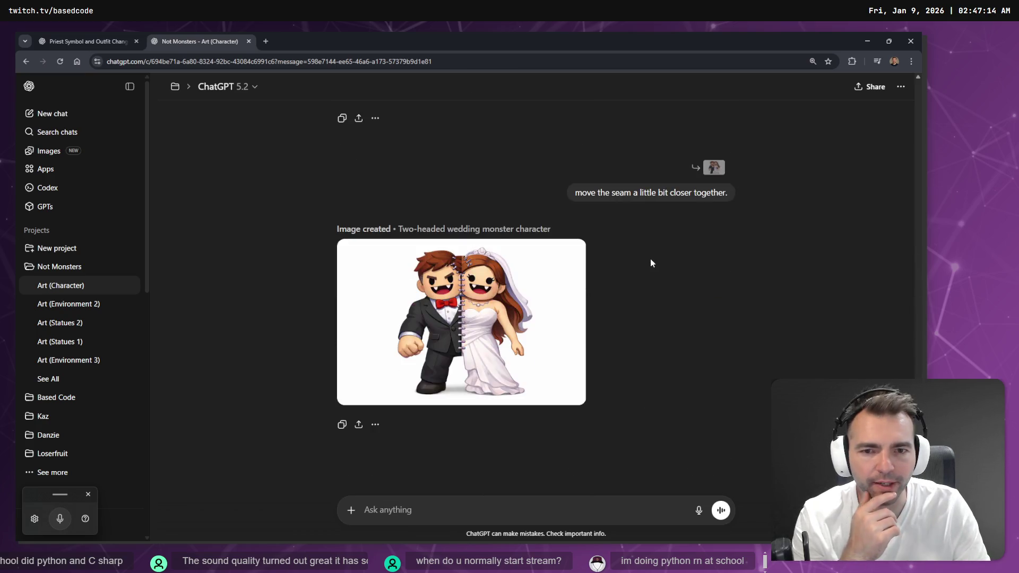
scroll(584, 324, "up", 7)
scroll(571, 335, "down", 7)
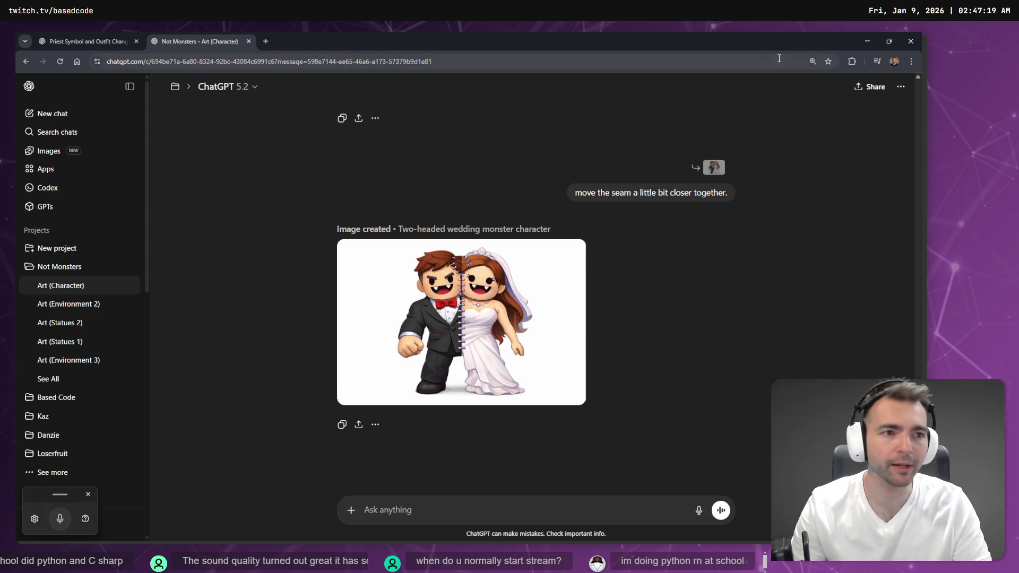
Step: Download the original back-view wedding image from the tldraw board
left_click(869, 41)
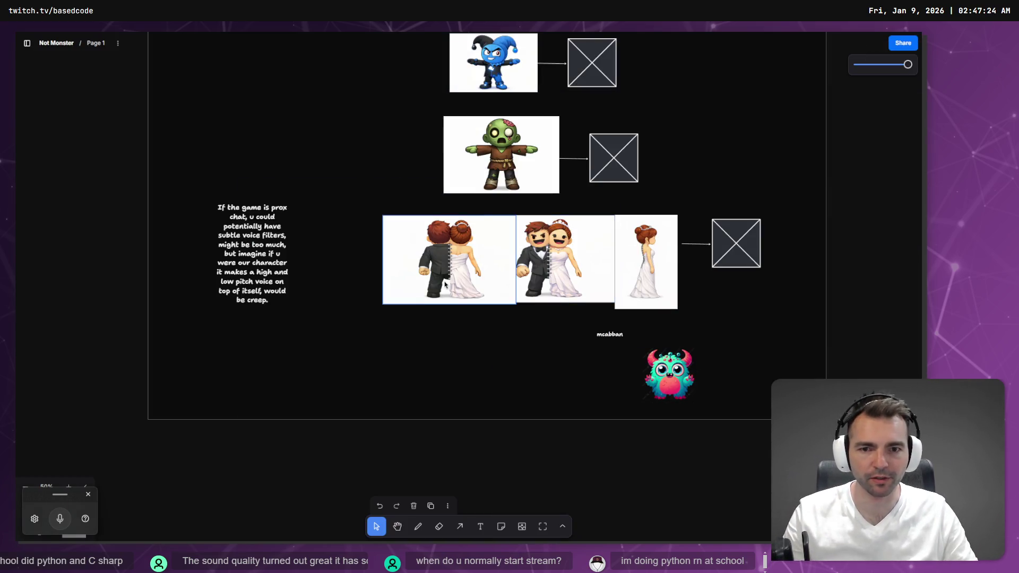
right_click(452, 244)
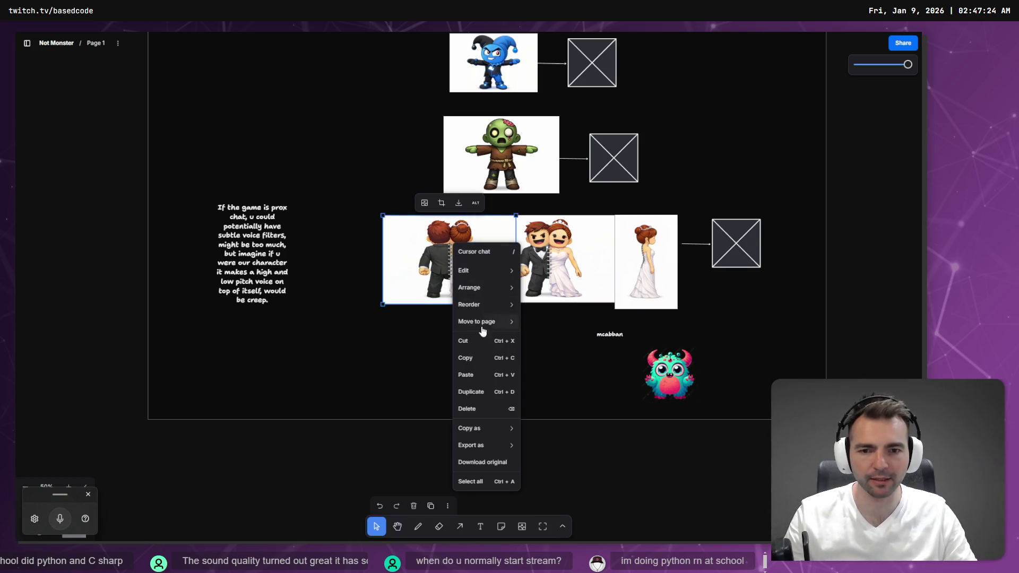
left_click(485, 471)
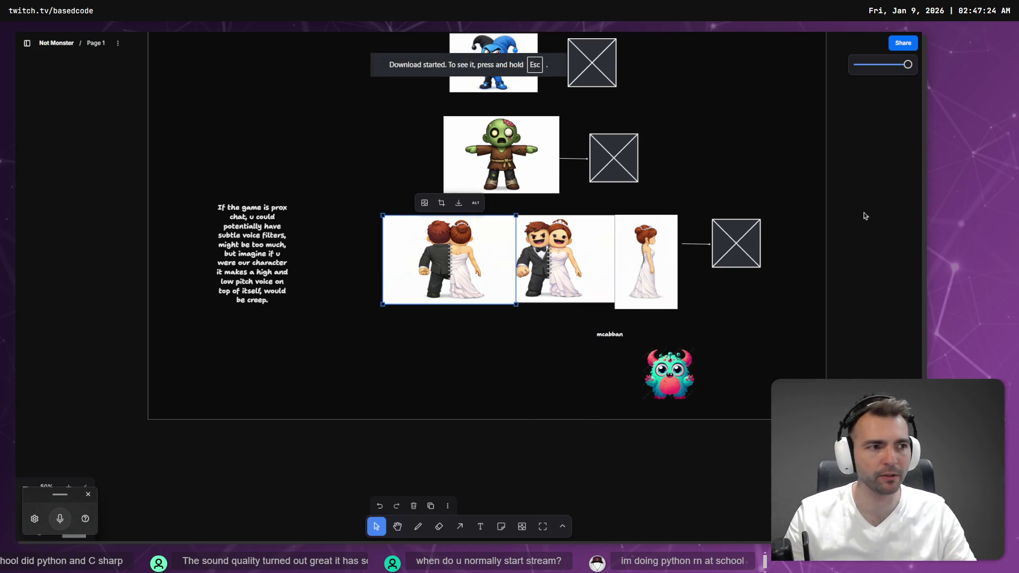
Step: Open tldrawFile (38).png from Downloads in Paint
key("super+e")
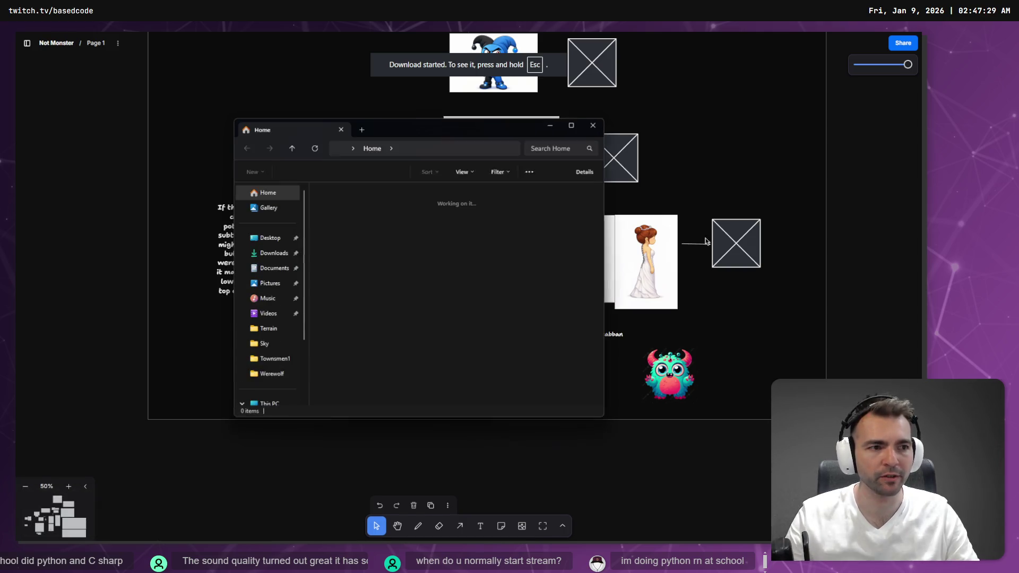
left_click(262, 253)
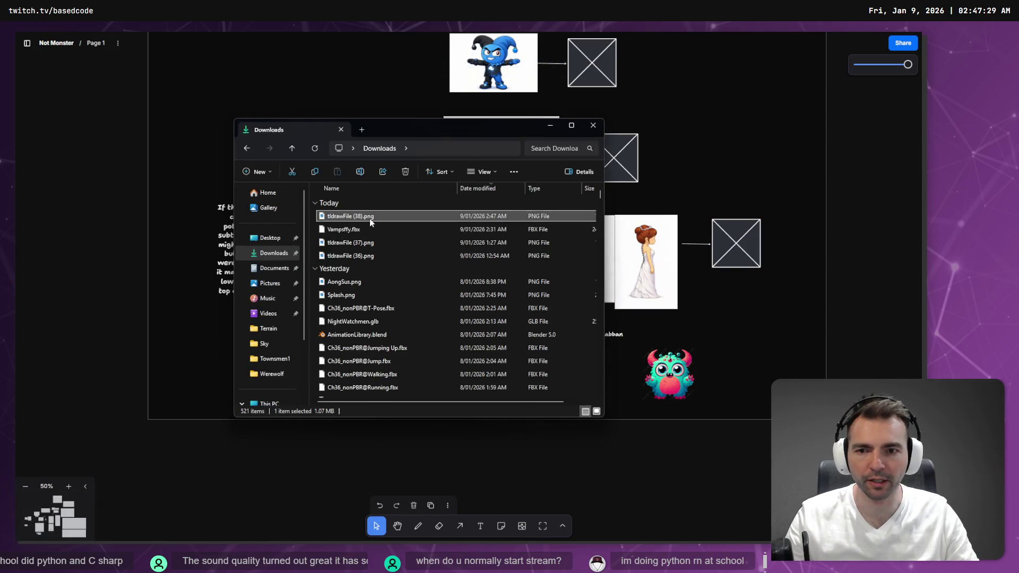
right_click(368, 218)
mouse_move(448, 271)
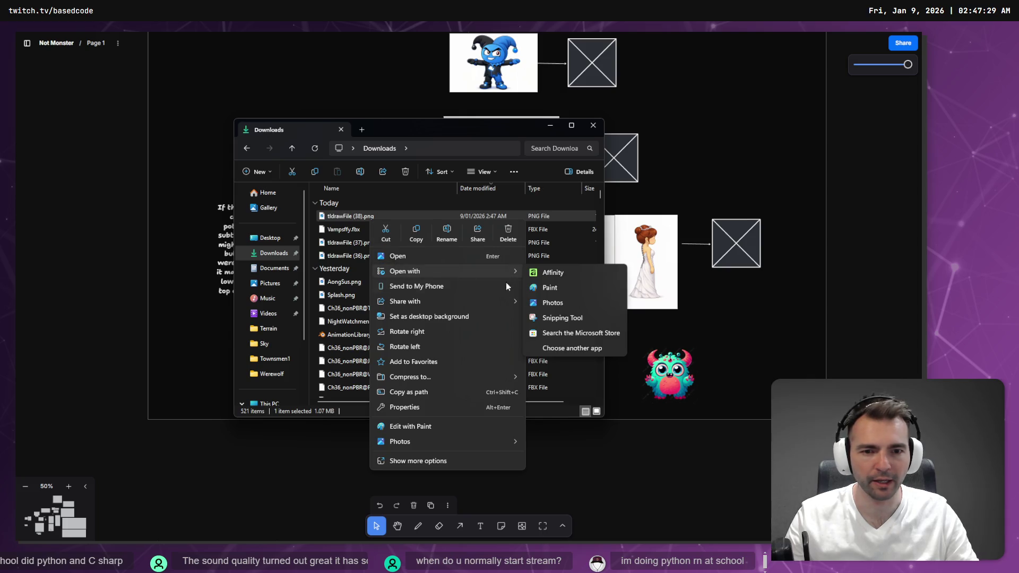
left_click(578, 300)
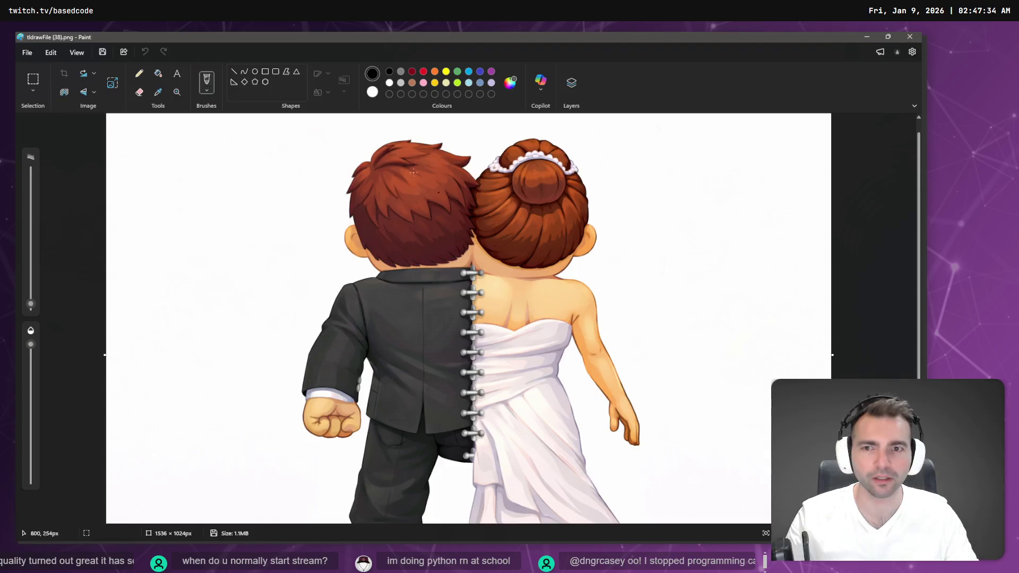
Step: Flip the image horizontally and close Paint
left_click(86, 92)
left_click(94, 126)
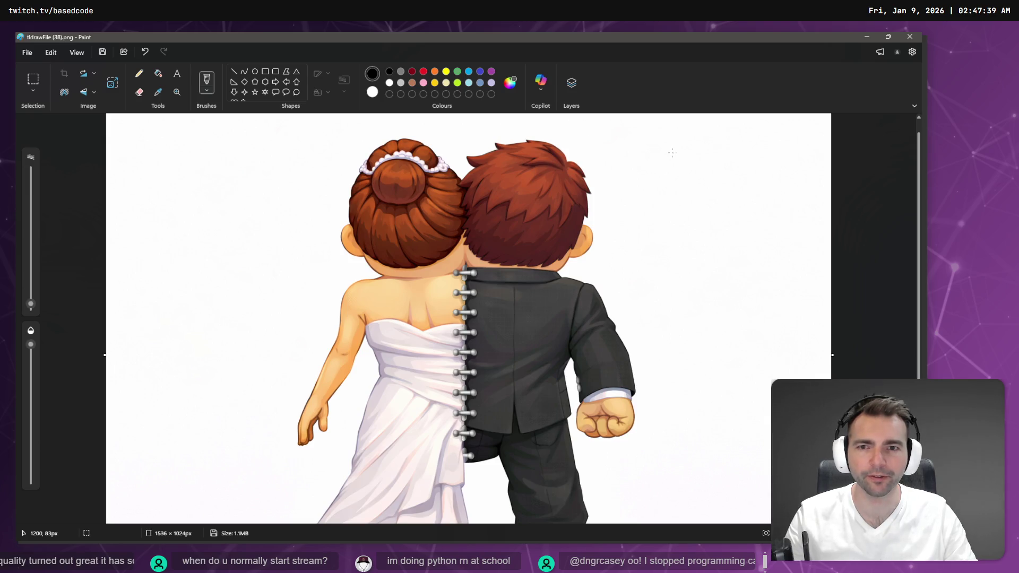
left_click(910, 37)
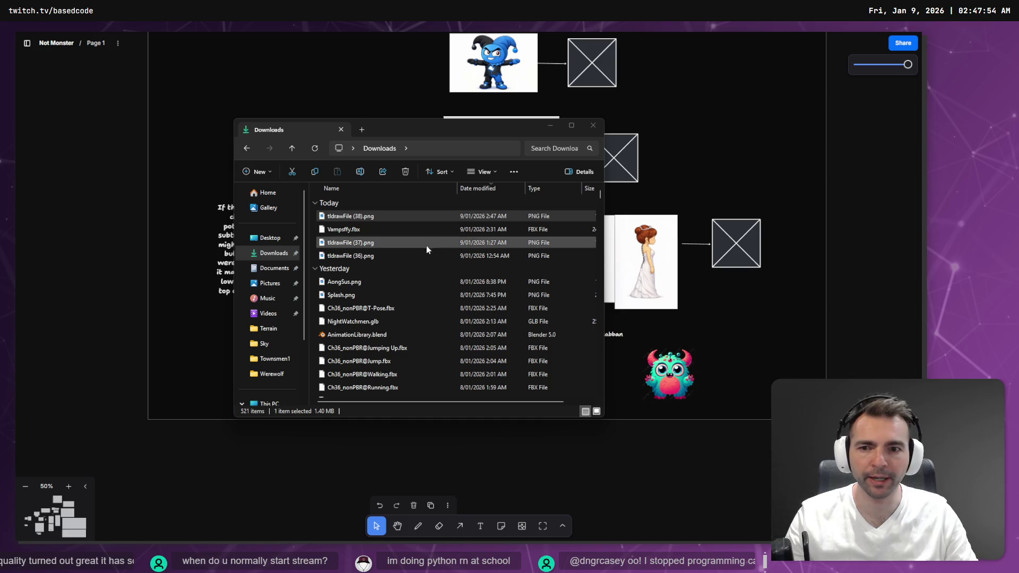
Step: Select tldrawFile (37).png, check the bride image's actions in tldraw, then return to ChatGPT
left_click(368, 244)
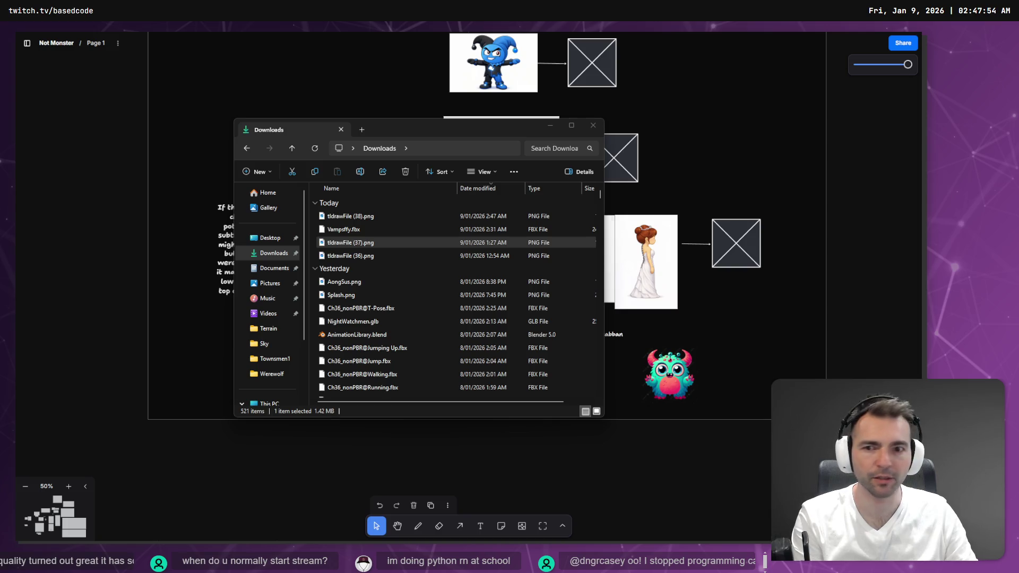
key("alt+Tab")
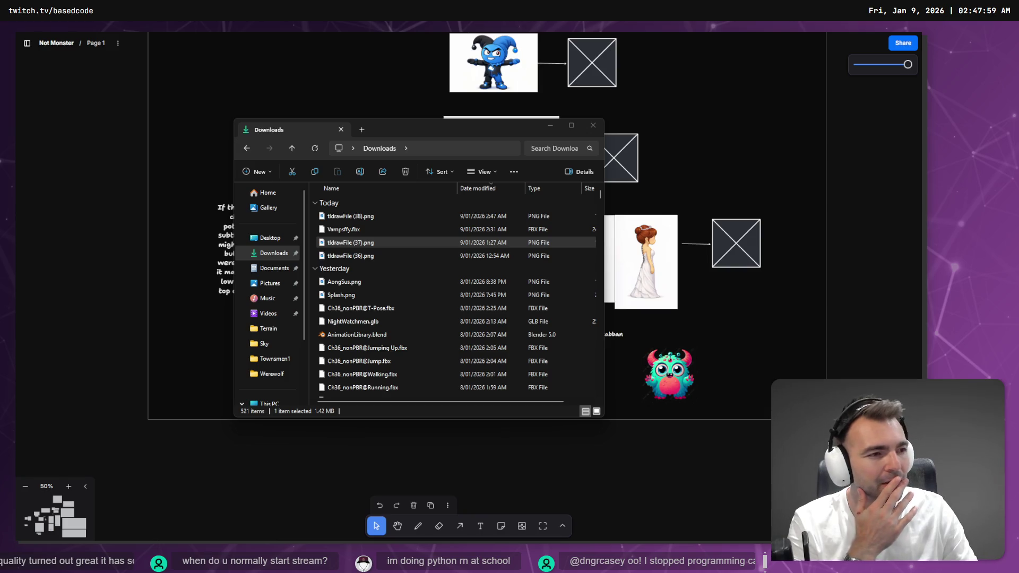
left_click(658, 261)
right_click(658, 261)
left_click(711, 467)
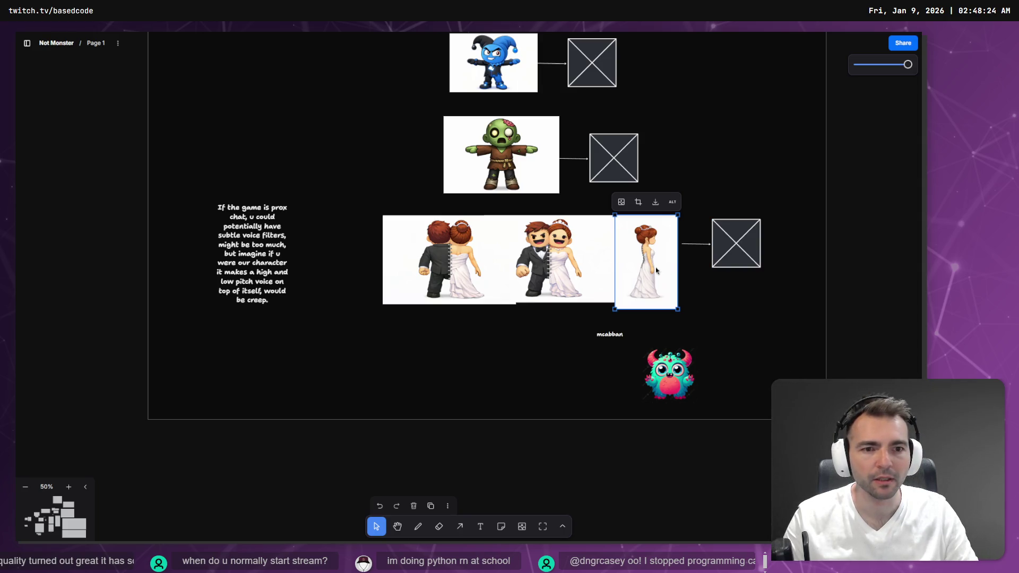
key("alt+Tab")
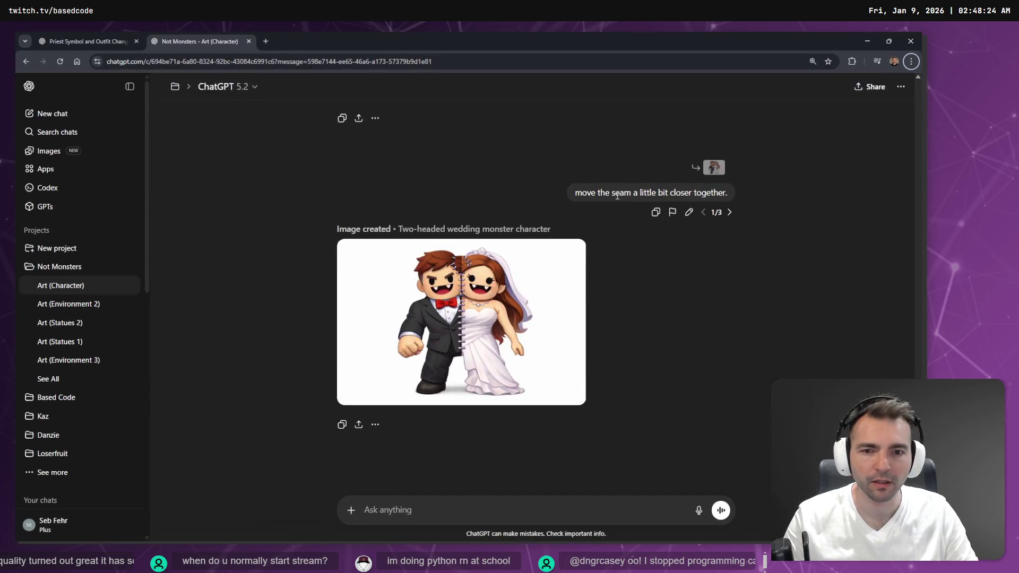
Step: Open the wedding monster image for editing, start dictation, then close the editor
scroll(522, 245, "up", 3)
scroll(534, 292, "down", 2)
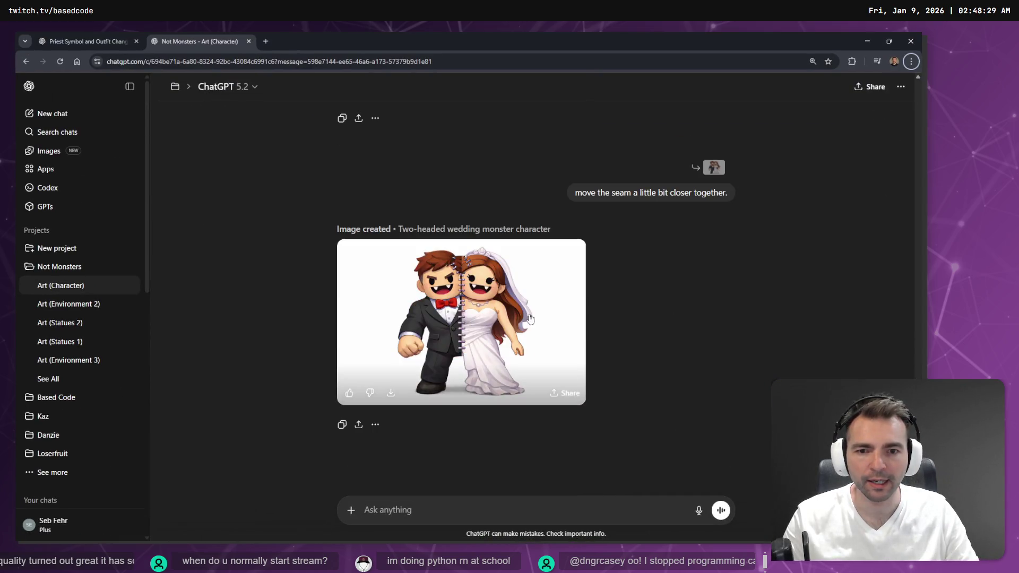
scroll(541, 310, "up", 10)
scroll(549, 302, "down", 10)
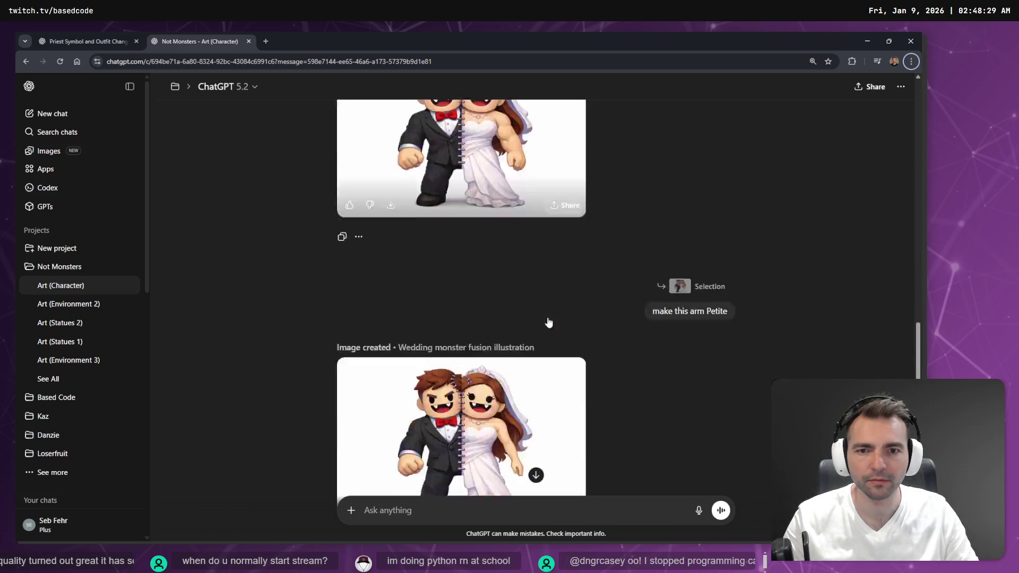
left_click(508, 320)
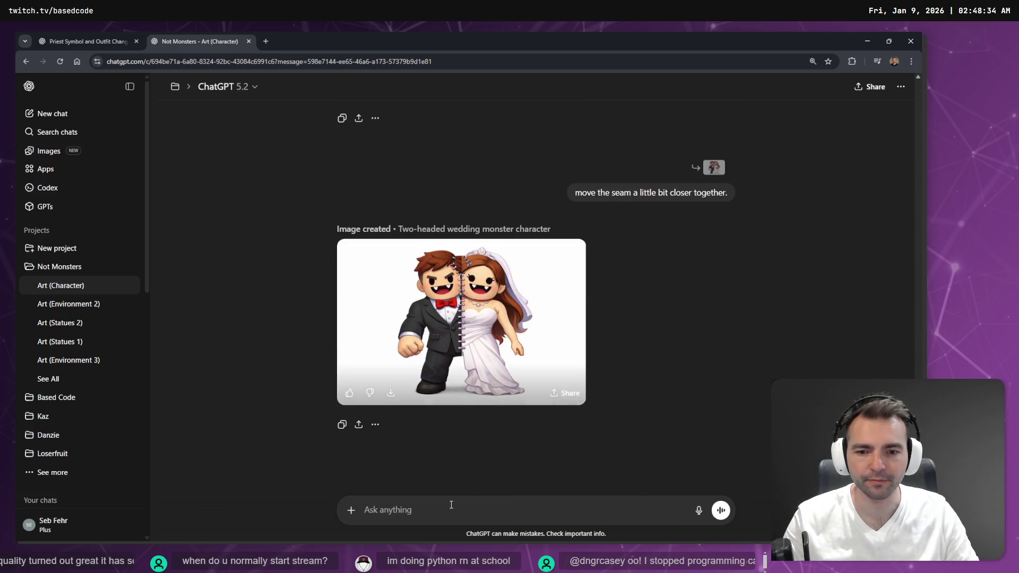
key("super+h")
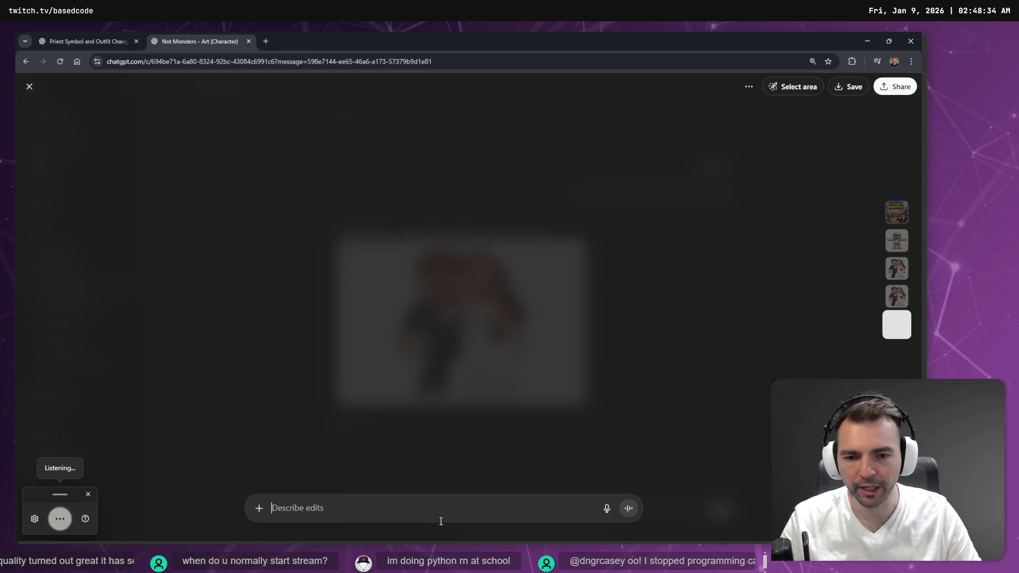
key("Escape")
Step: Dictate a new prompt into the message box, delete it, and open File Explorer
left_click(439, 511)
key("super+h")
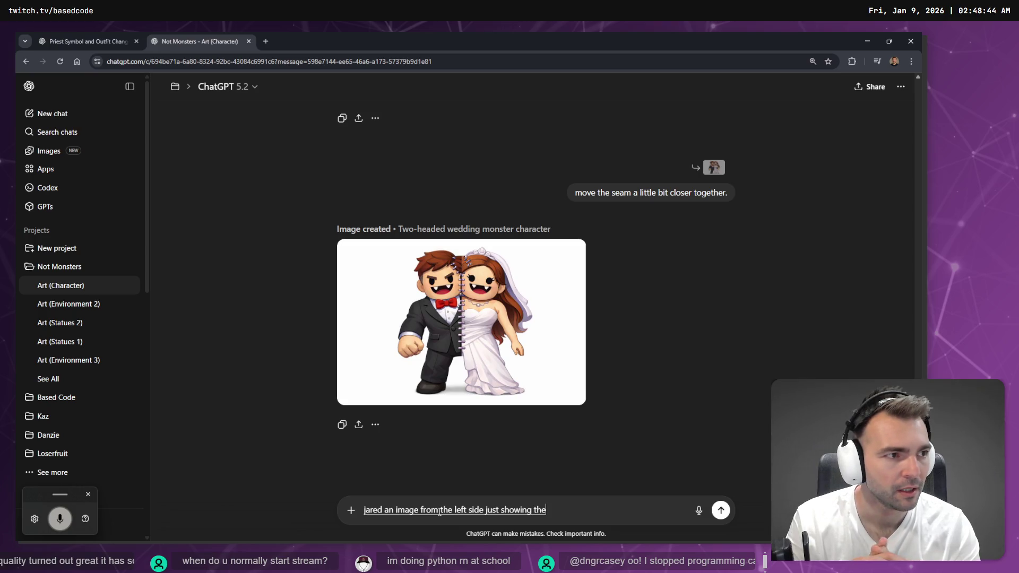
key("ctrl+a")
key("BackSpace")
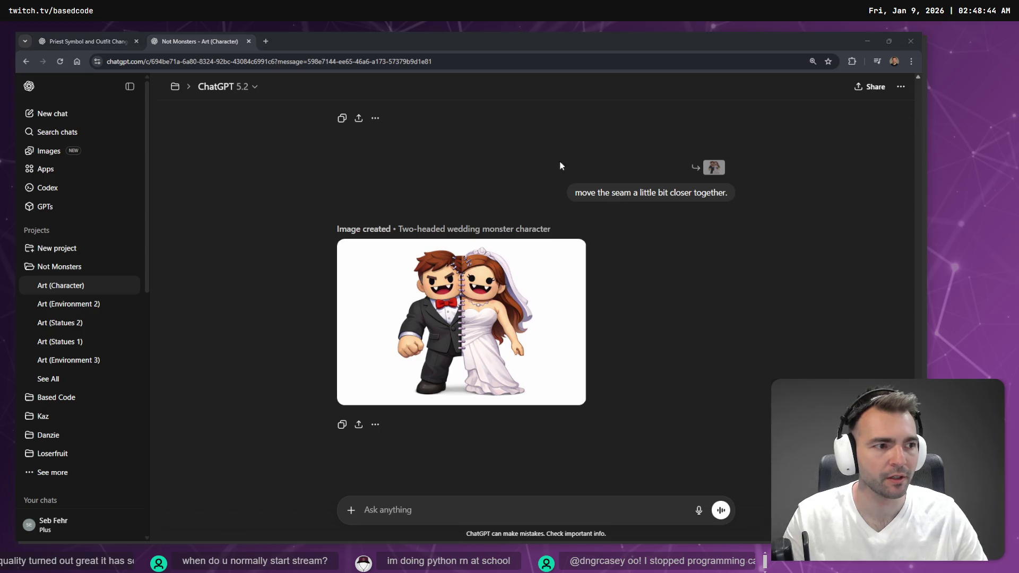
key("super+e")
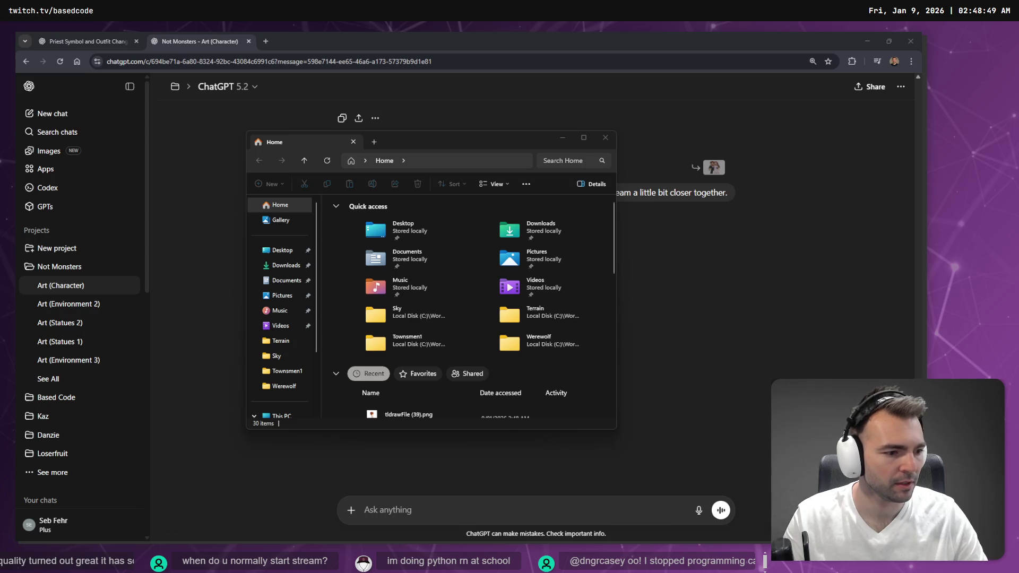
Step: Open Downloads and select tldrawFile (38).png
double_click(531, 230)
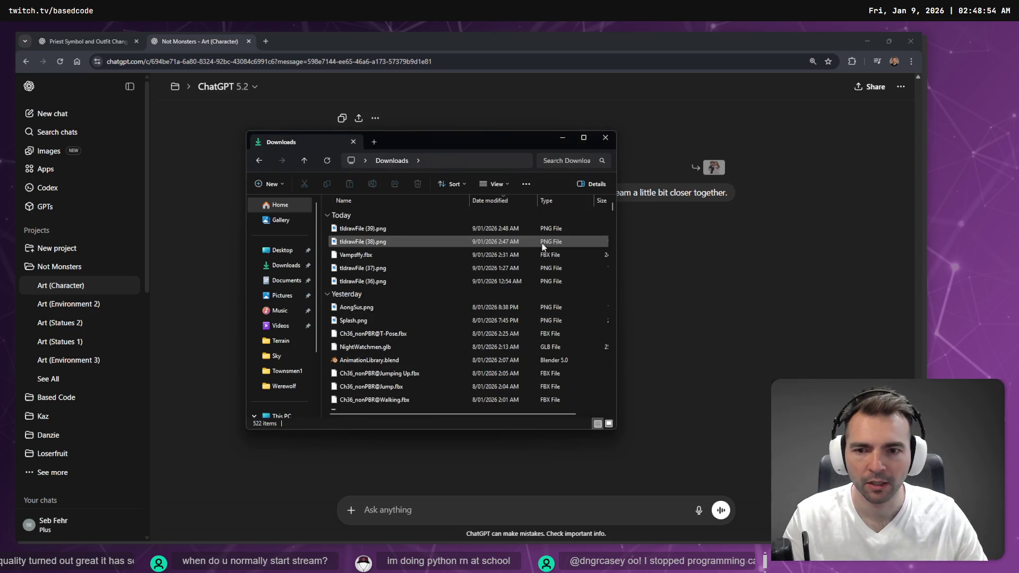
left_click(372, 242)
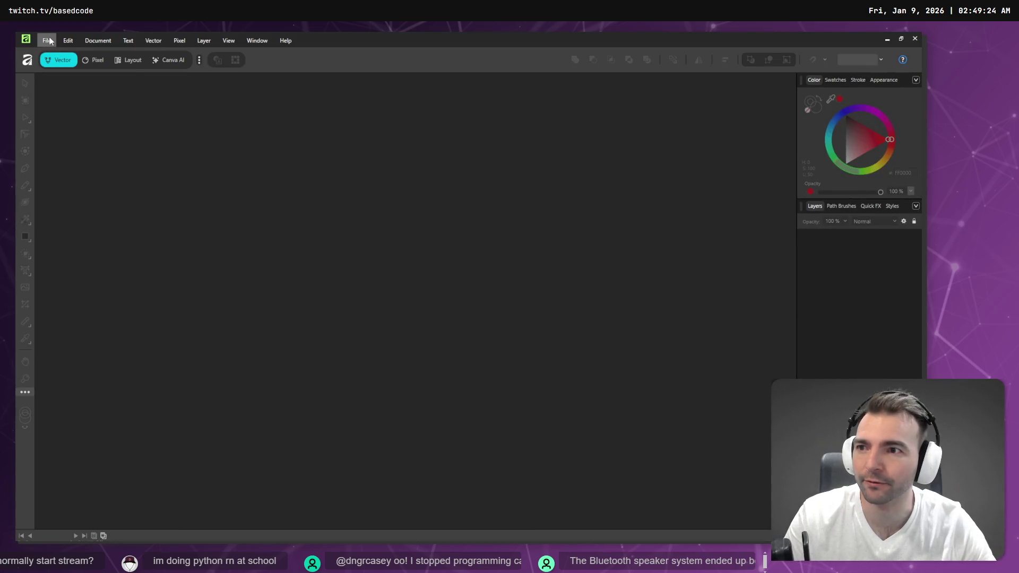
Step: Open tldrawFile (37).png in Affinity through File > Open
left_click(46, 40)
left_click(96, 122)
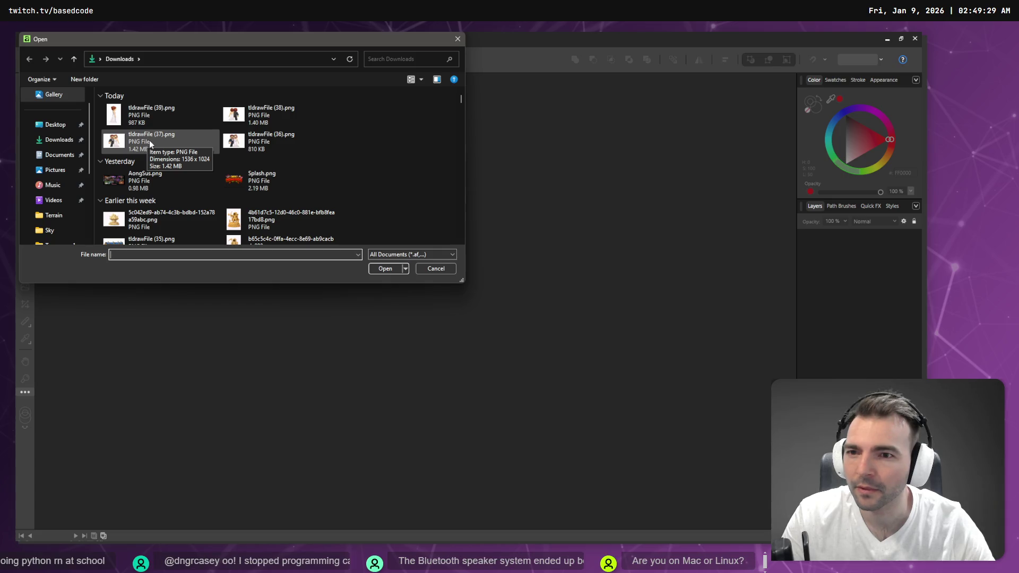
double_click(149, 140)
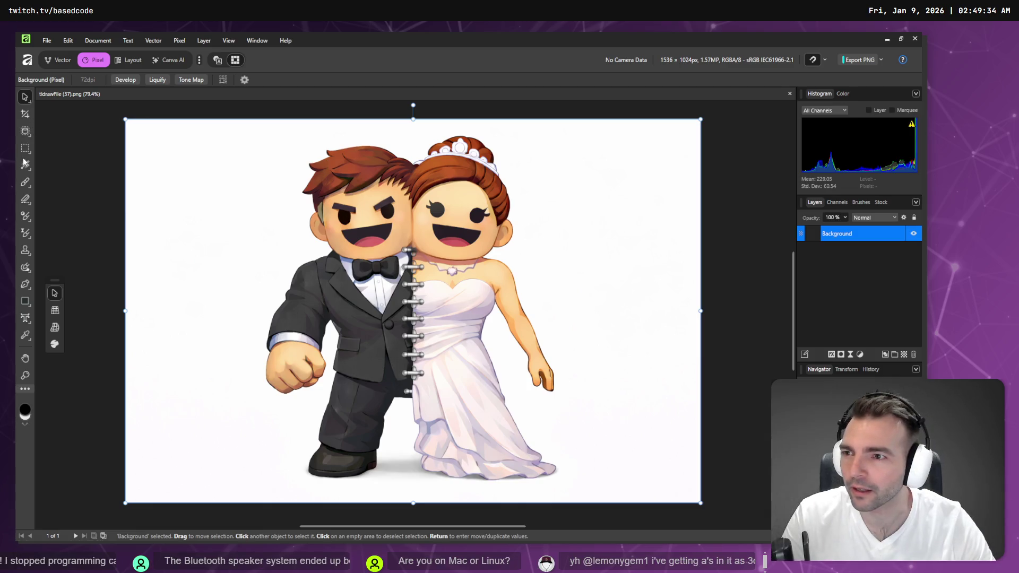
Step: Try the Paint Brush and Rectangular Marquee, then settle on Freehand Selection
left_click(25, 182)
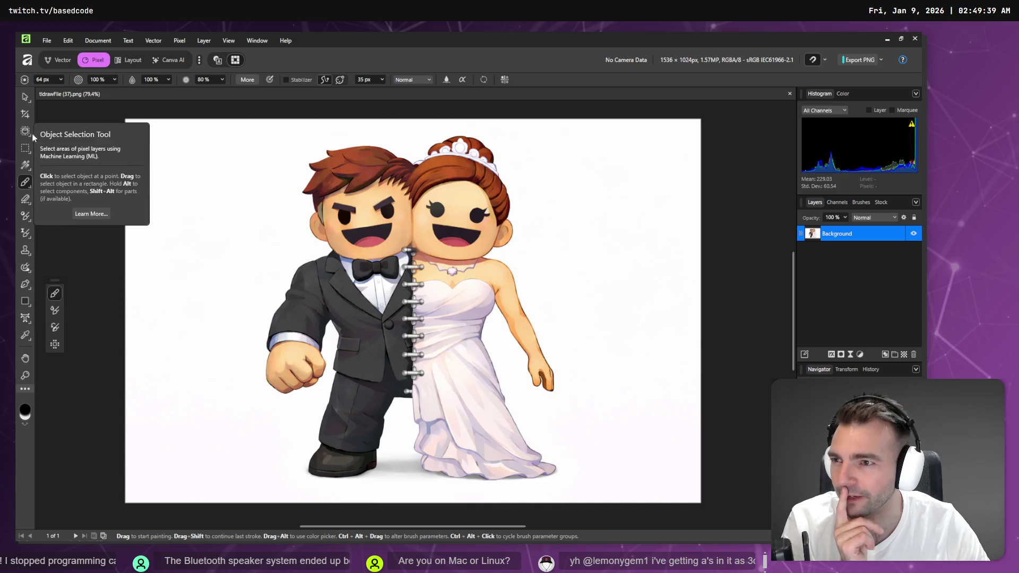
left_click(27, 149)
left_click(28, 157)
left_click(69, 192)
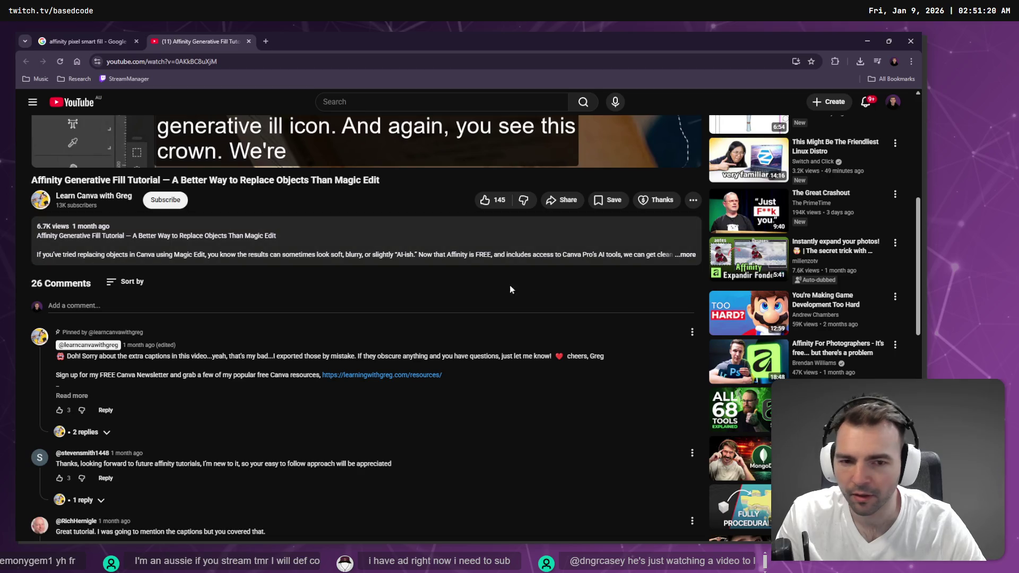
Step: Read the tutorial's expanded description, close the YouTube tab, and return to Affinity
left_click(687, 254)
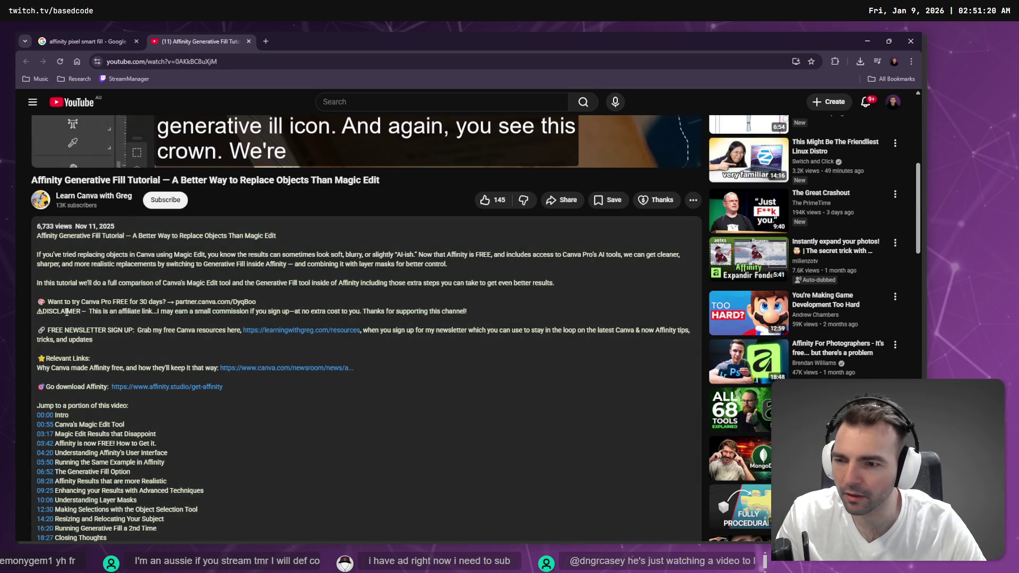
scroll(72, 359, "down", 15)
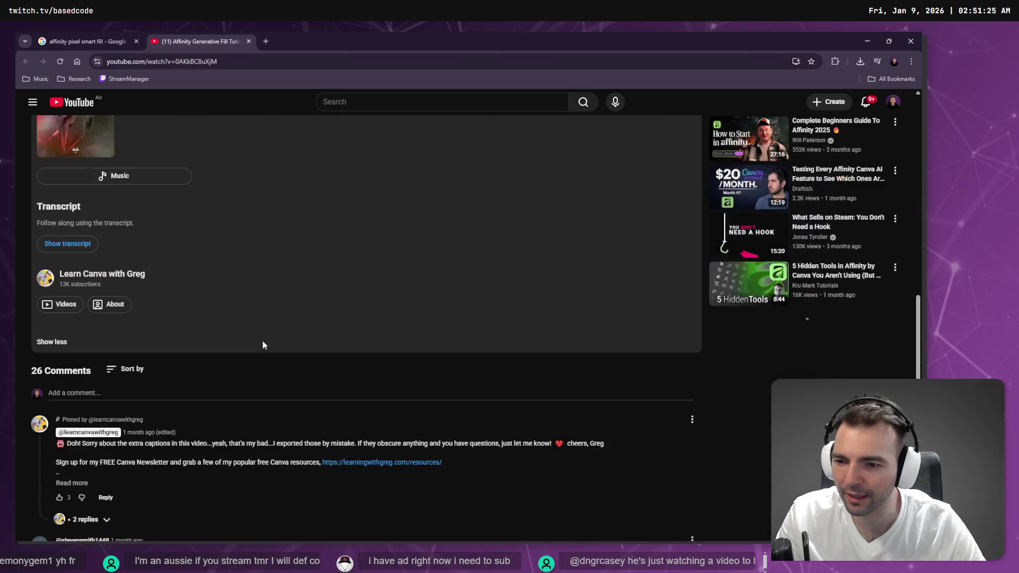
scroll(269, 340, "down", 6)
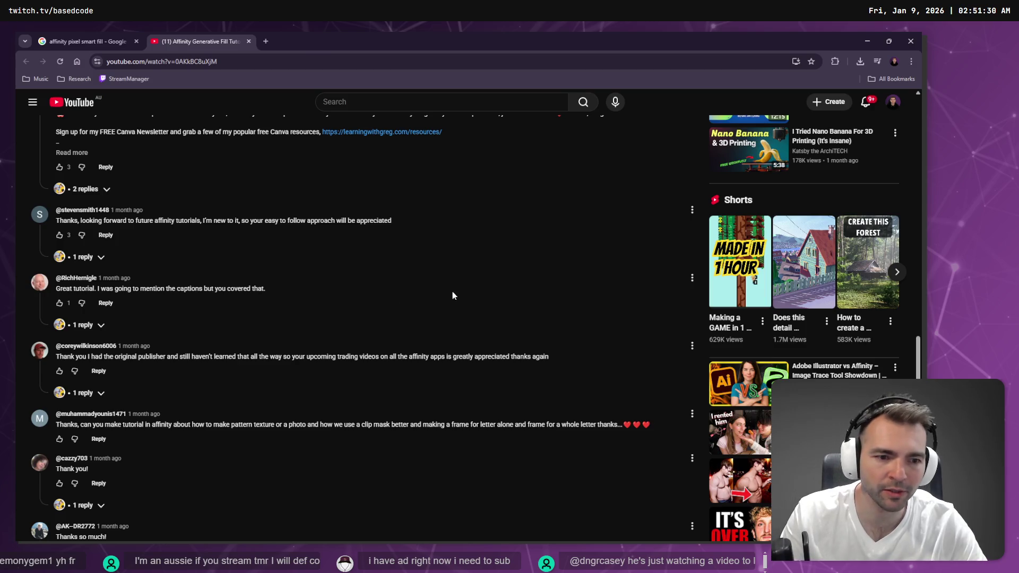
key("ctrl+w")
key("alt+Tab")
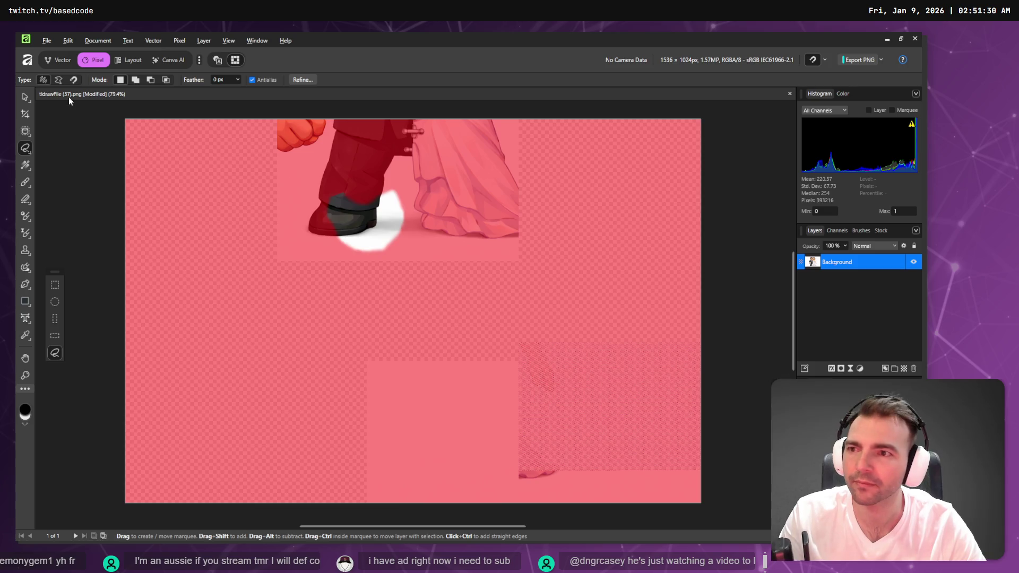
Step: Select the Background layer, redo Clear selection, then close tldrawFile (37).png without saving
left_click(26, 95)
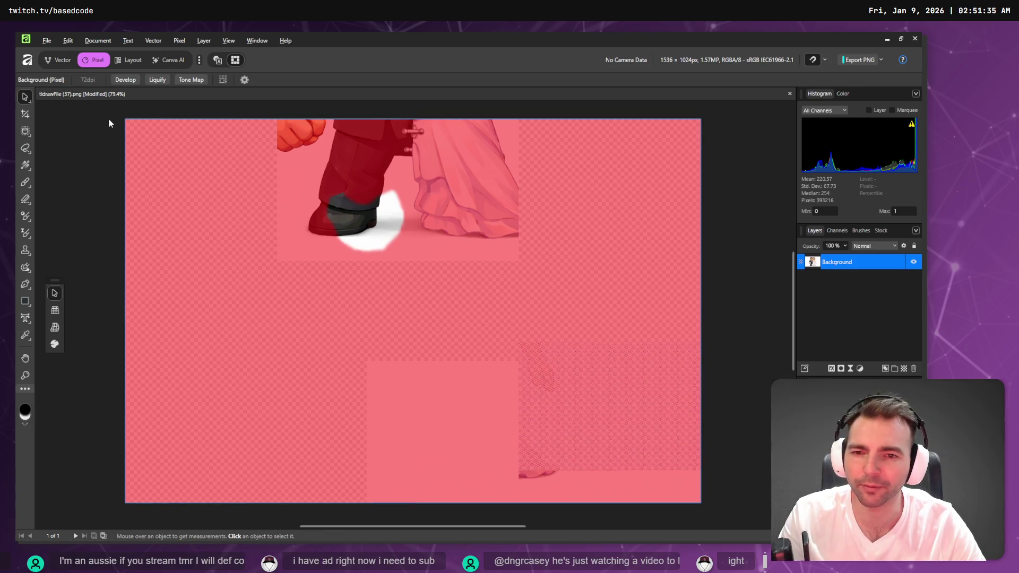
left_click(199, 146)
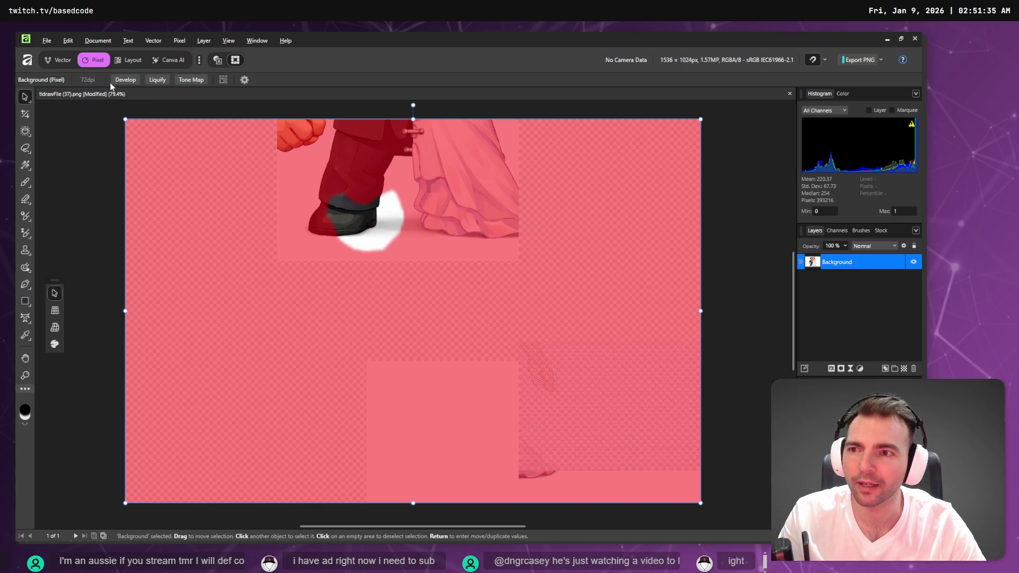
left_click(68, 41)
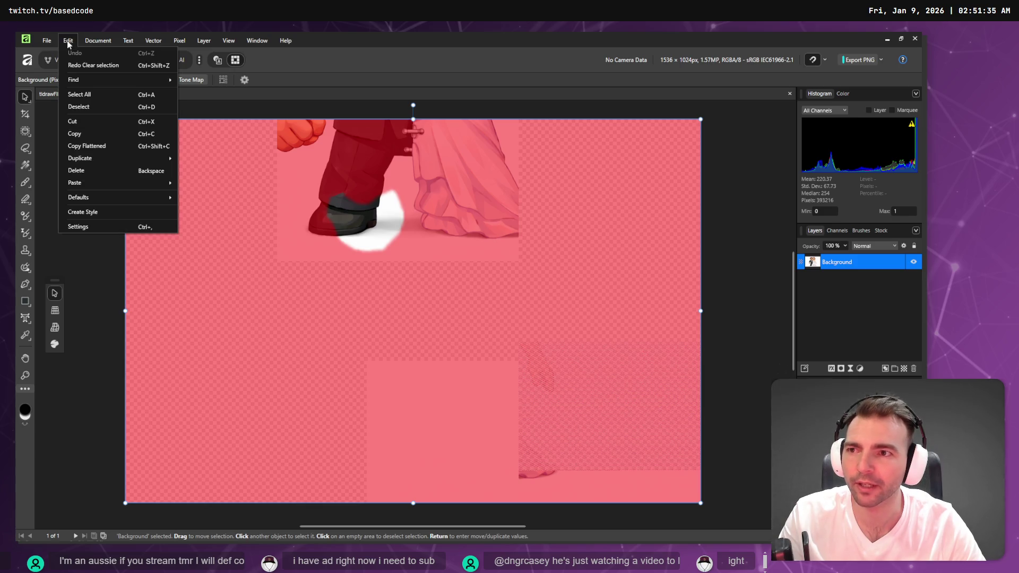
left_click(110, 66)
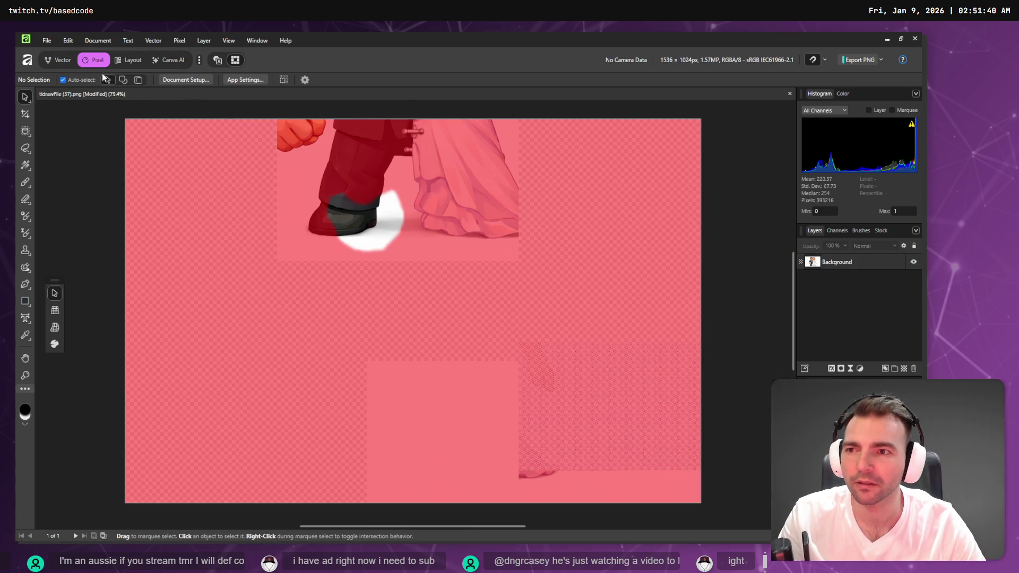
middle_click(75, 96)
left_click(465, 300)
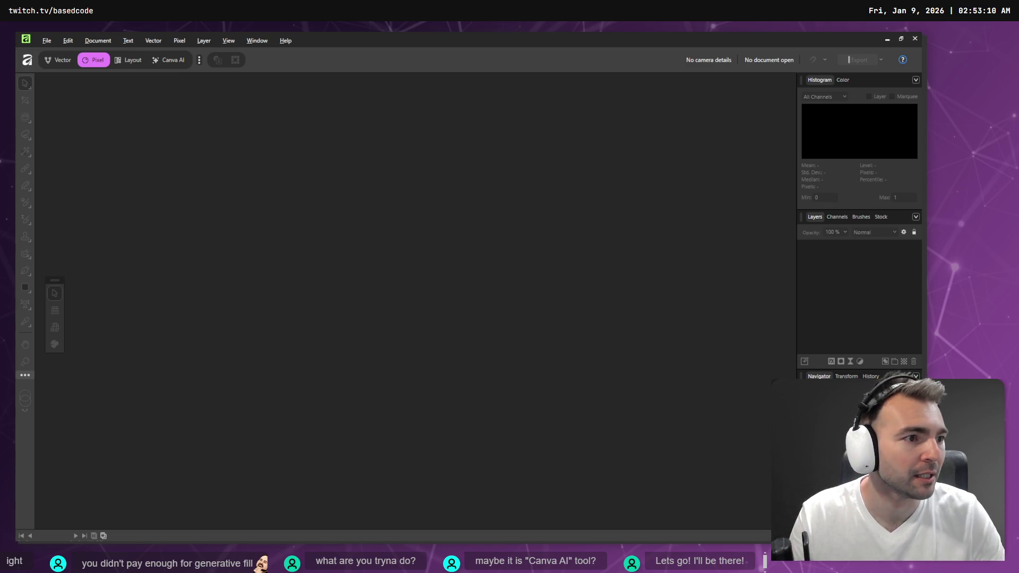
Step: Open tldrawFile (38).png, briefly place tldrawFile (37).png into it, then close without saving
key("alt+Tab")
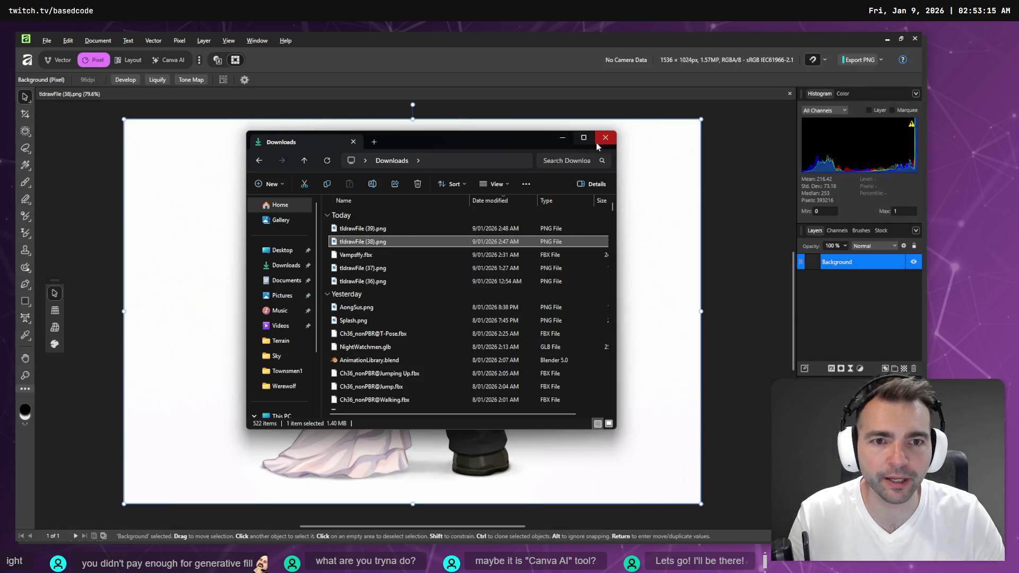
left_click(605, 138)
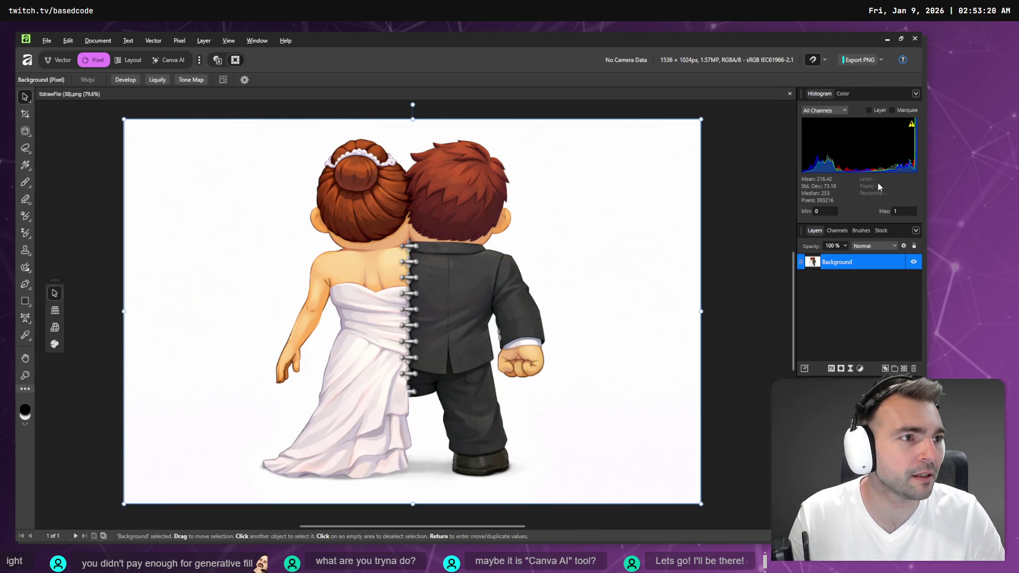
key("super+e")
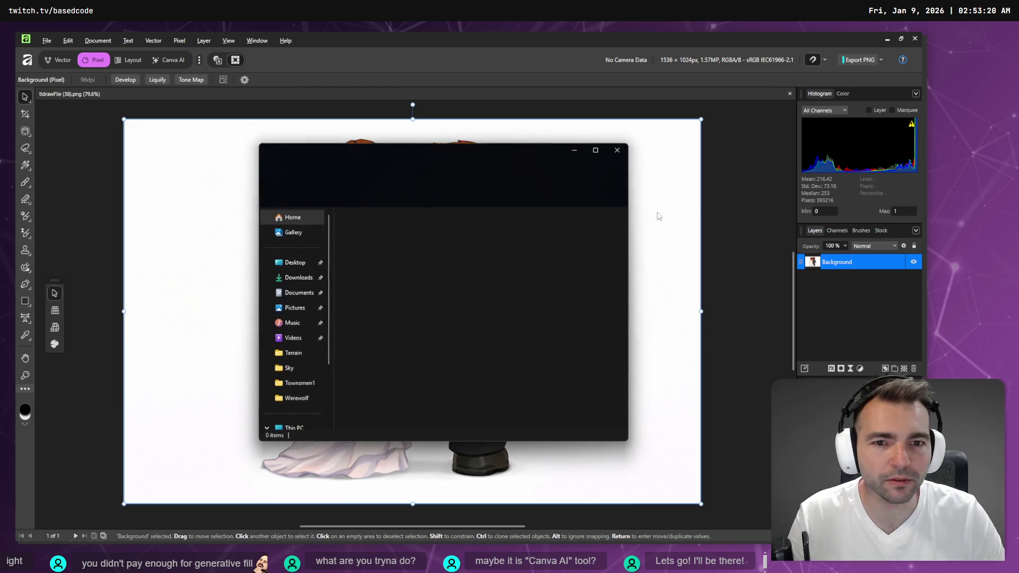
left_click(297, 277)
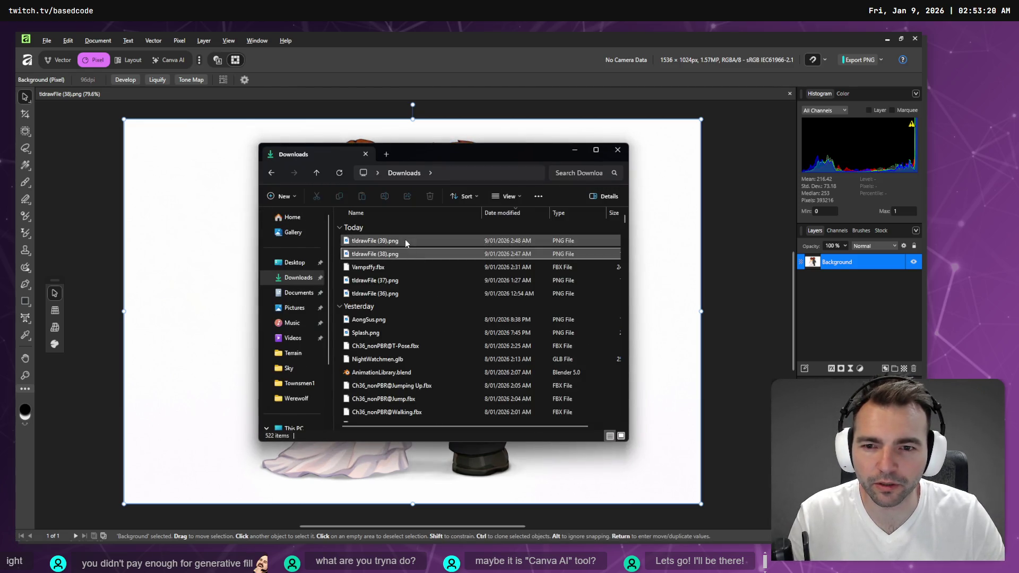
left_click(406, 240)
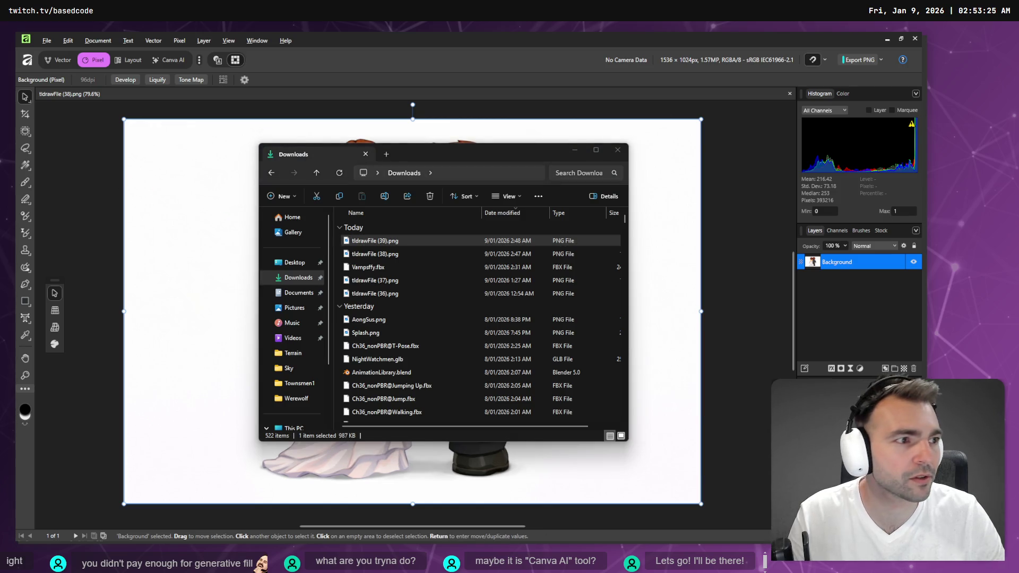
mouse_move(409, 281)
left_mouse_down()
mouse_move(456, 220)
mouse_move(508, 293)
mouse_move(491, 284)
left_mouse_up()
left_click_drag(751, 172, 736, 177)
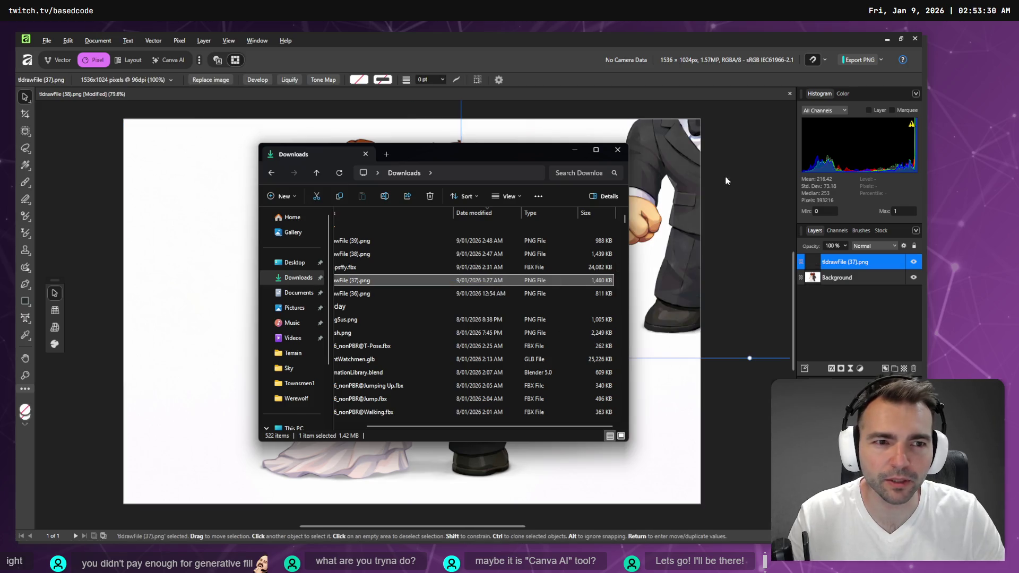
left_click(355, 102)
key("ctrl+z")
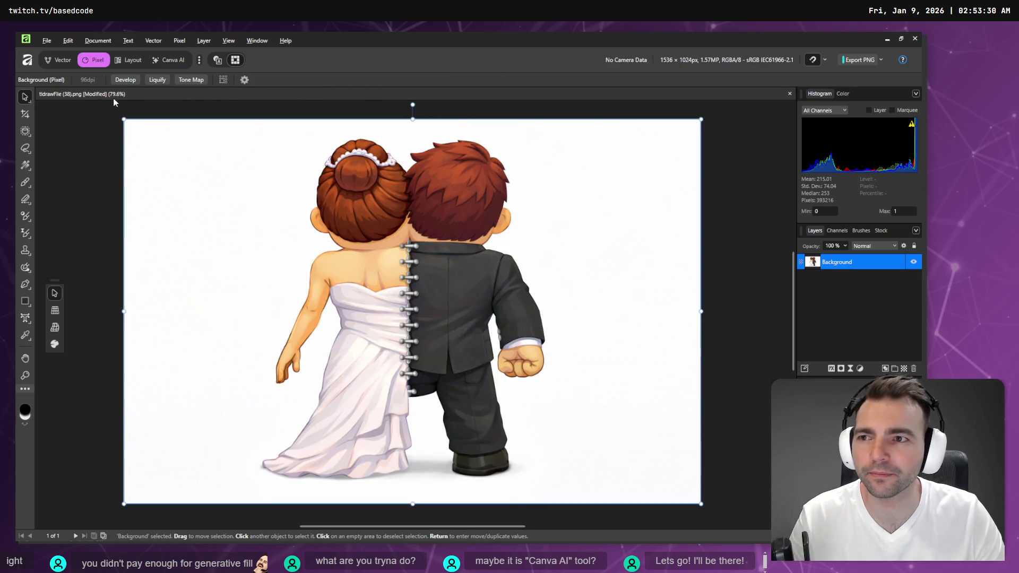
key("ctrl+w")
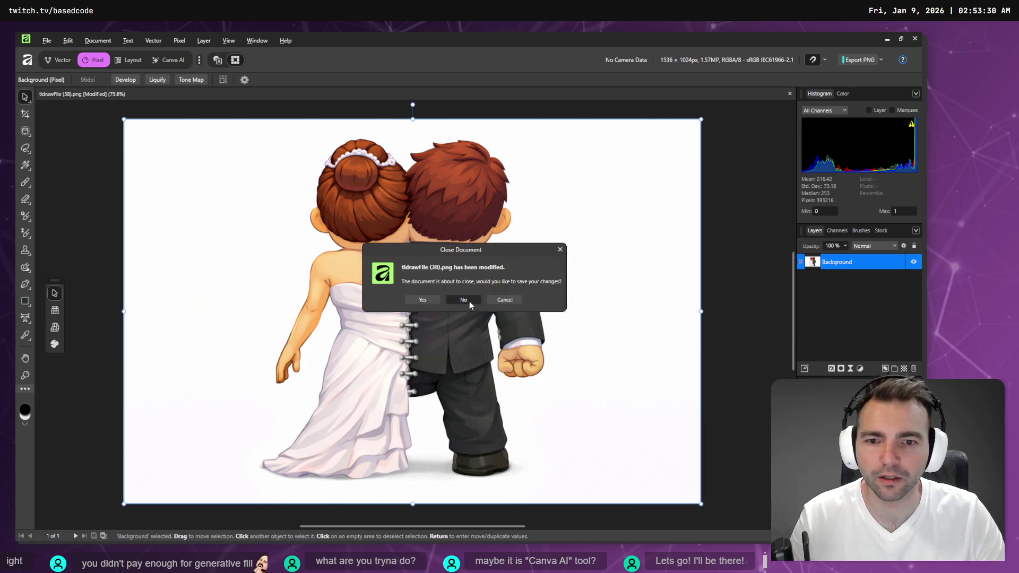
left_click(463, 299)
key("alt+Tab")
Step: Drag tldrawFile (37).png into Affinity as a new document and pick the Patch tool
mouse_move(397, 288)
left_mouse_down()
mouse_move(334, 255)
mouse_move(198, 215)
left_mouse_up()
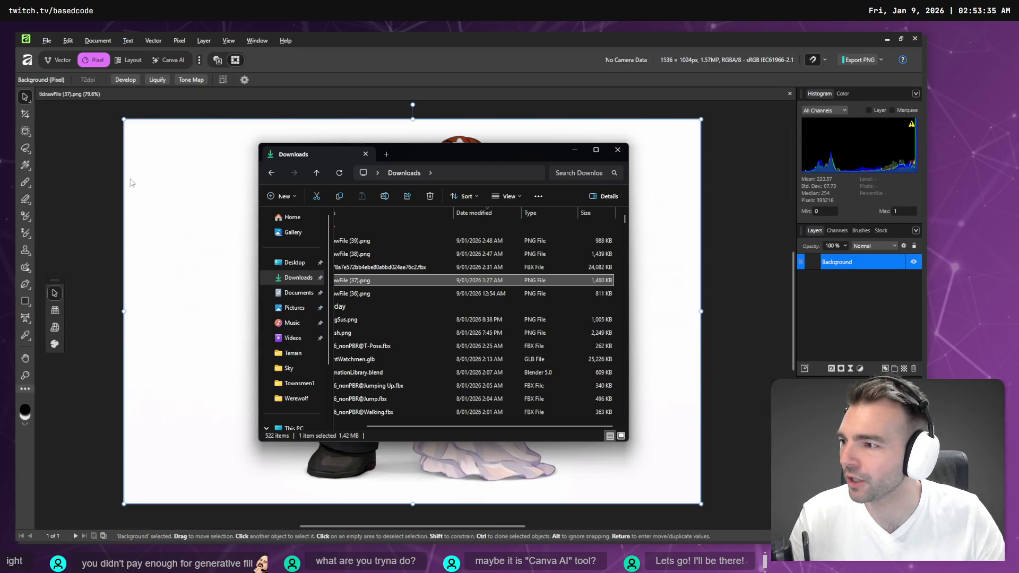
left_click(122, 163)
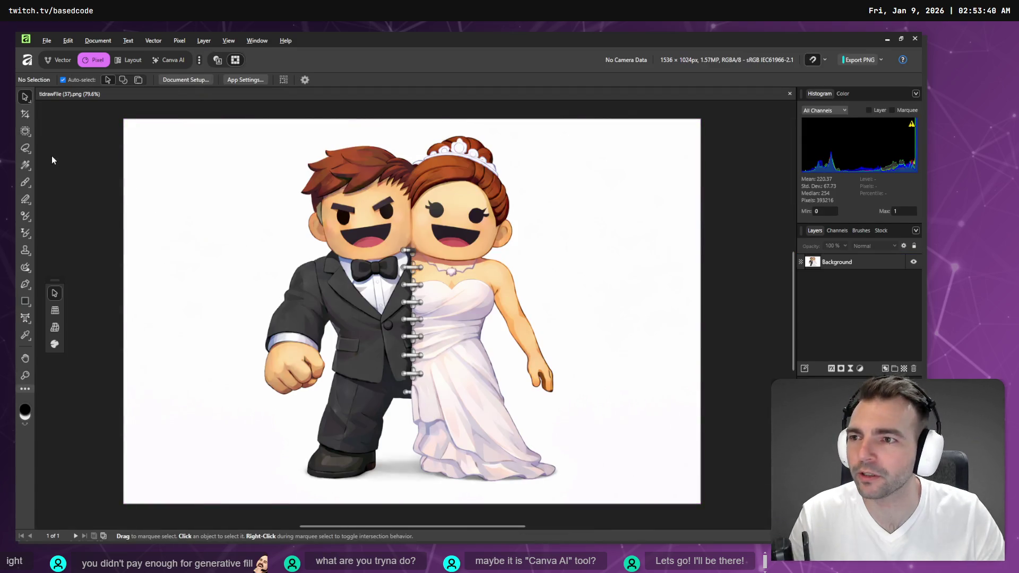
left_click(26, 148)
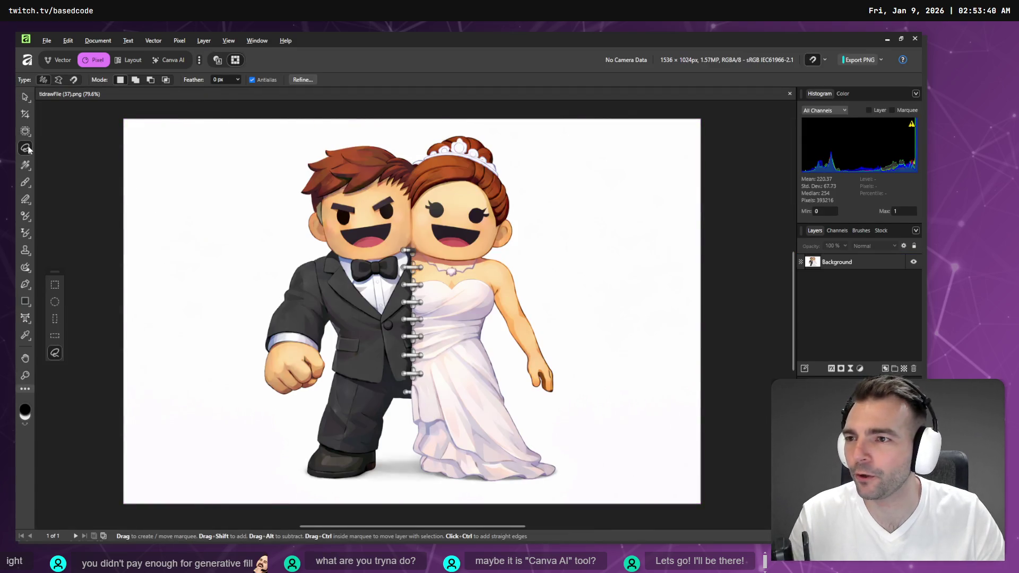
left_click(27, 255)
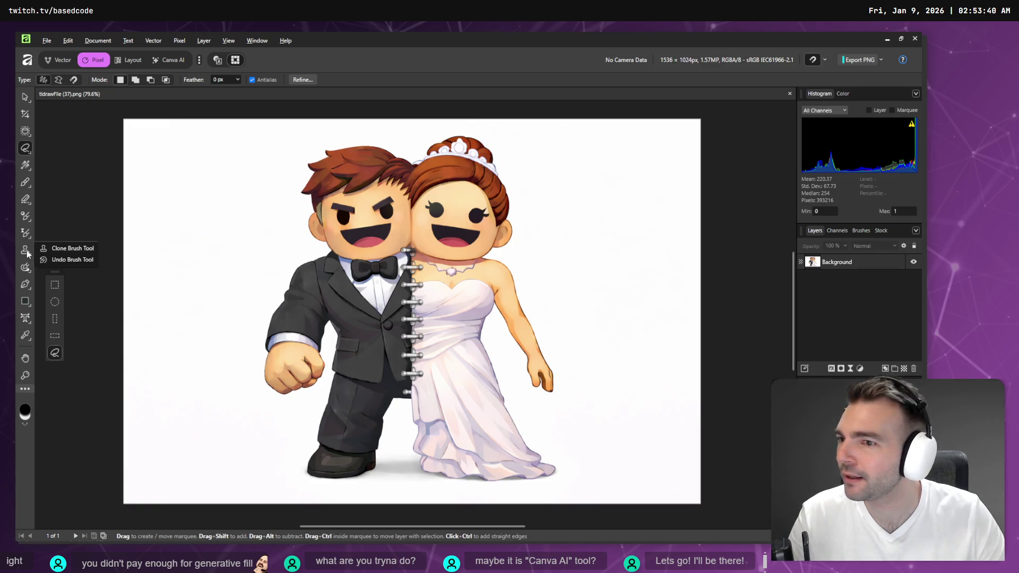
left_click(25, 267)
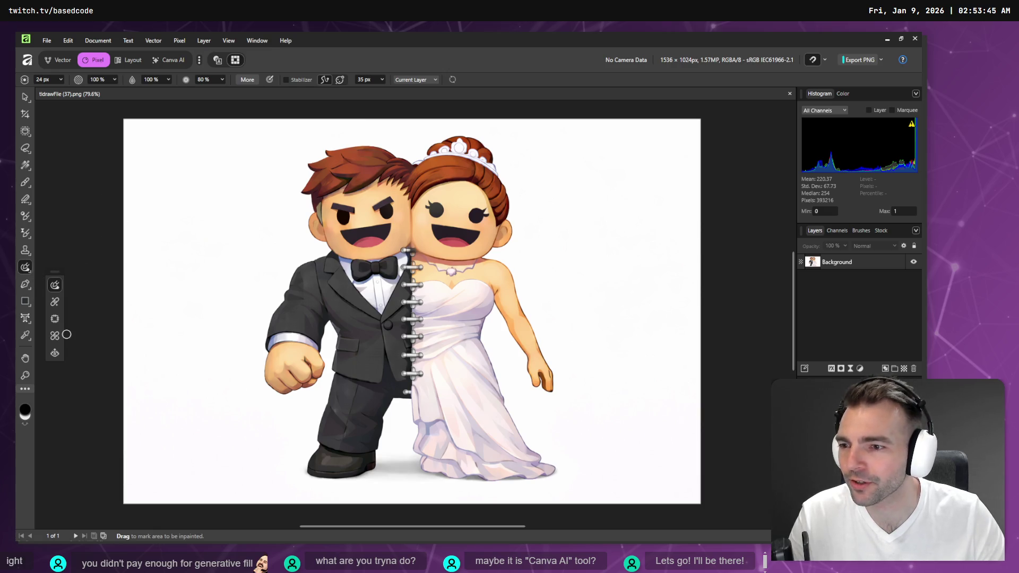
left_click(55, 319)
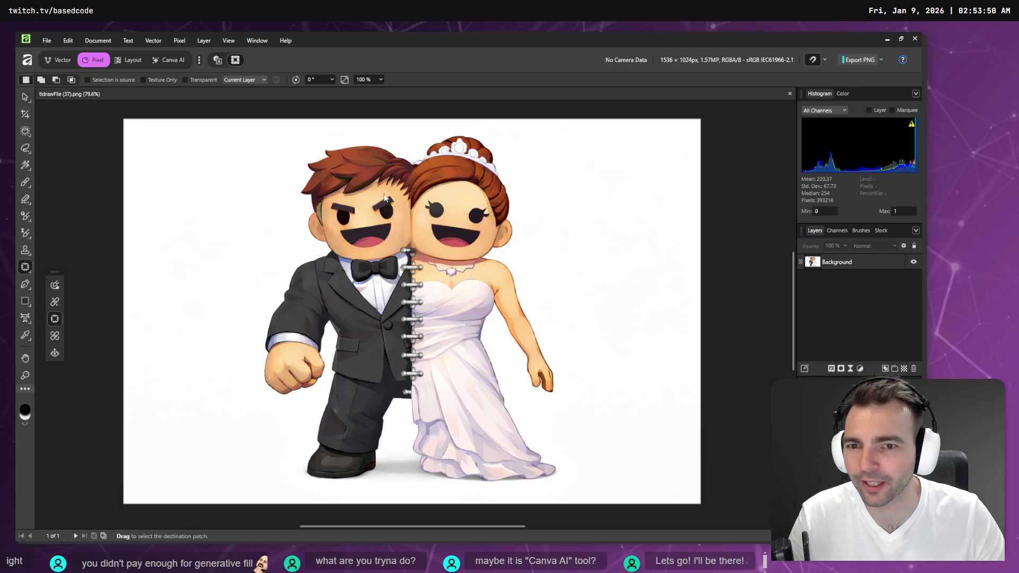
Step: Outline the groom's eyebrow and eye and drag the patch onto nearby skin
mouse_move(369, 206)
left_mouse_down()
mouse_move(365, 213)
mouse_move(374, 193)
mouse_move(363, 215)
mouse_move(393, 222)
mouse_move(400, 204)
left_mouse_up()
scroll(394, 202, "up", 10)
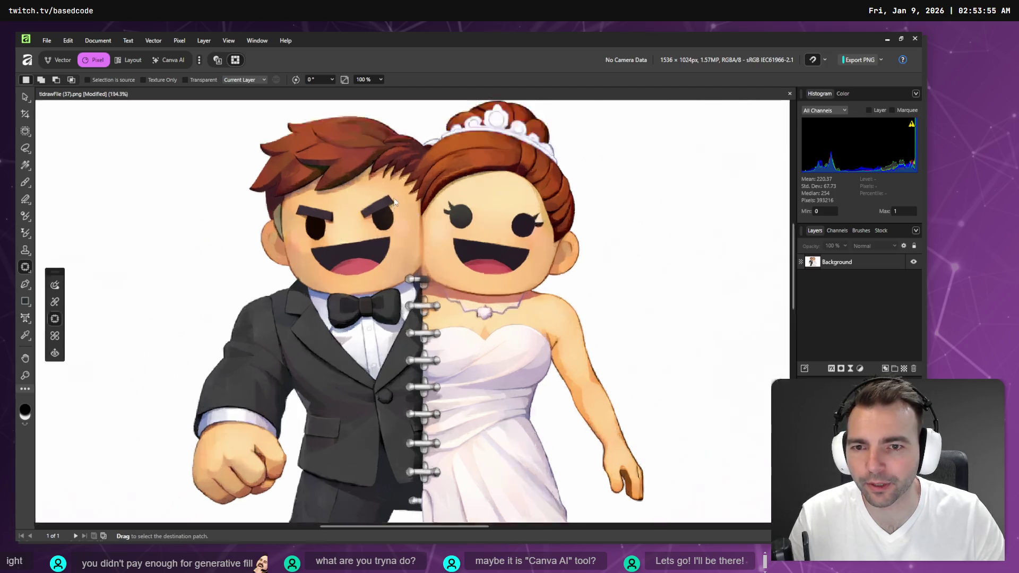
mouse_move(251, 237)
left_mouse_down()
mouse_move(234, 261)
mouse_move(275, 314)
mouse_move(326, 359)
mouse_move(380, 361)
mouse_move(410, 305)
mouse_move(399, 208)
left_mouse_up()
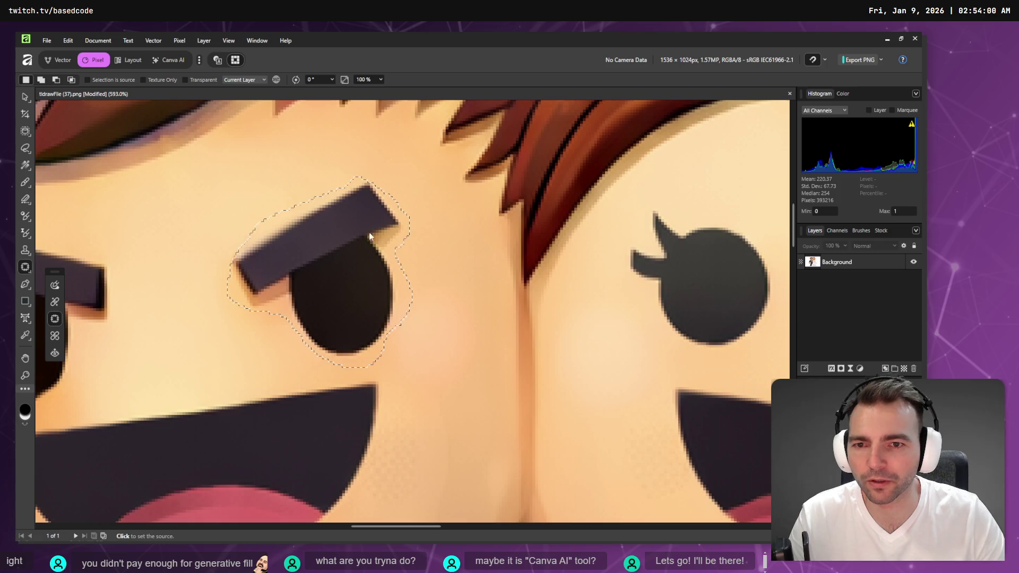
left_click(354, 245)
left_click_drag(355, 247, 273, 234)
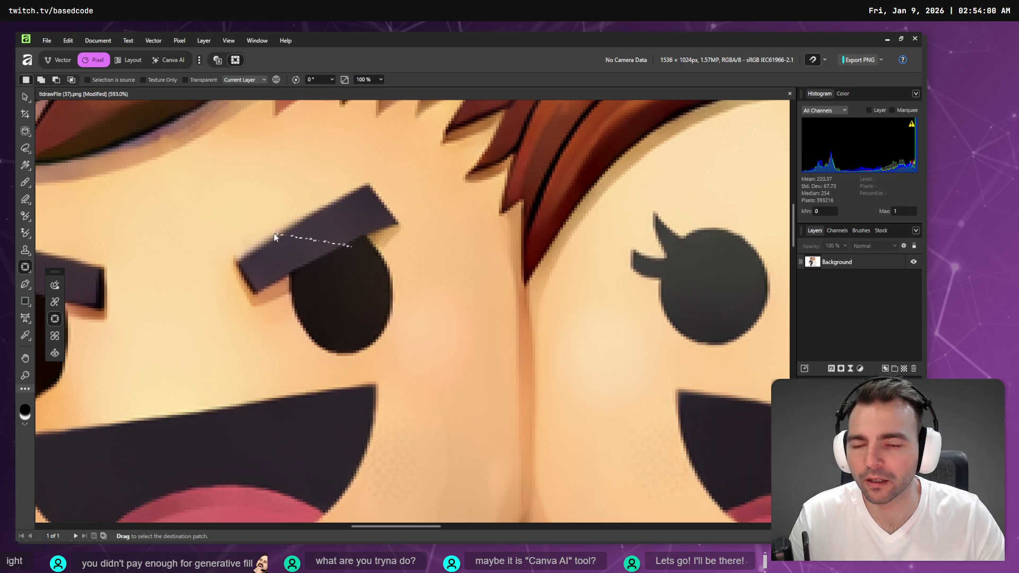
Step: Patch the eyebrow again with a thinner outline, moving it onto forehead skin
mouse_move(361, 174)
left_mouse_down()
mouse_move(297, 202)
mouse_move(223, 257)
mouse_move(271, 326)
mouse_move(365, 362)
mouse_move(409, 301)
mouse_move(405, 201)
left_mouse_up()
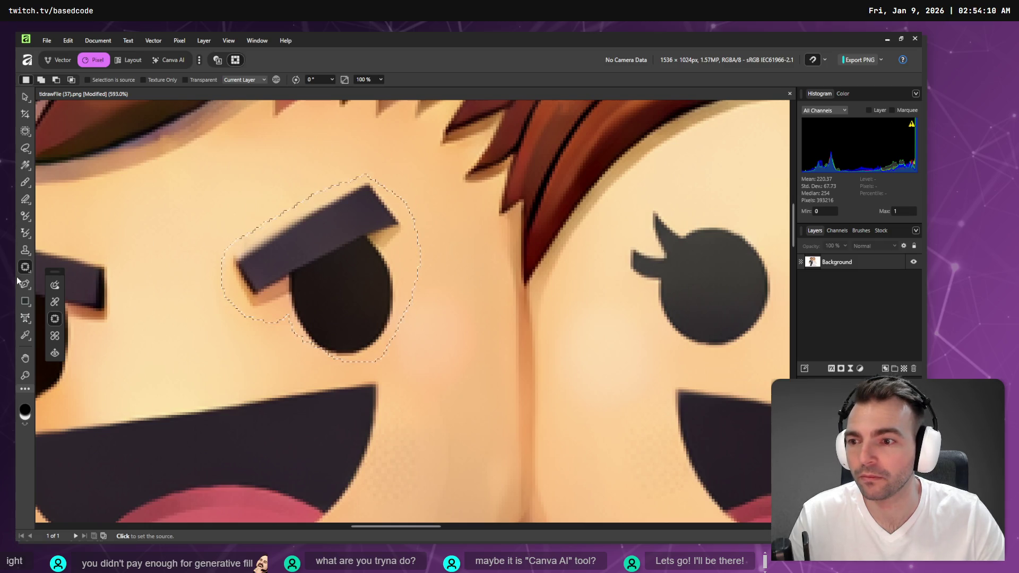
mouse_move(365, 276)
left_mouse_down()
mouse_move(496, 285)
mouse_move(465, 309)
left_mouse_up()
left_click_drag(387, 276, 366, 277)
left_click_drag(362, 210, 253, 295)
mouse_move(257, 333)
left_mouse_down()
mouse_move(333, 363)
mouse_move(300, 268)
mouse_move(399, 164)
left_mouse_up()
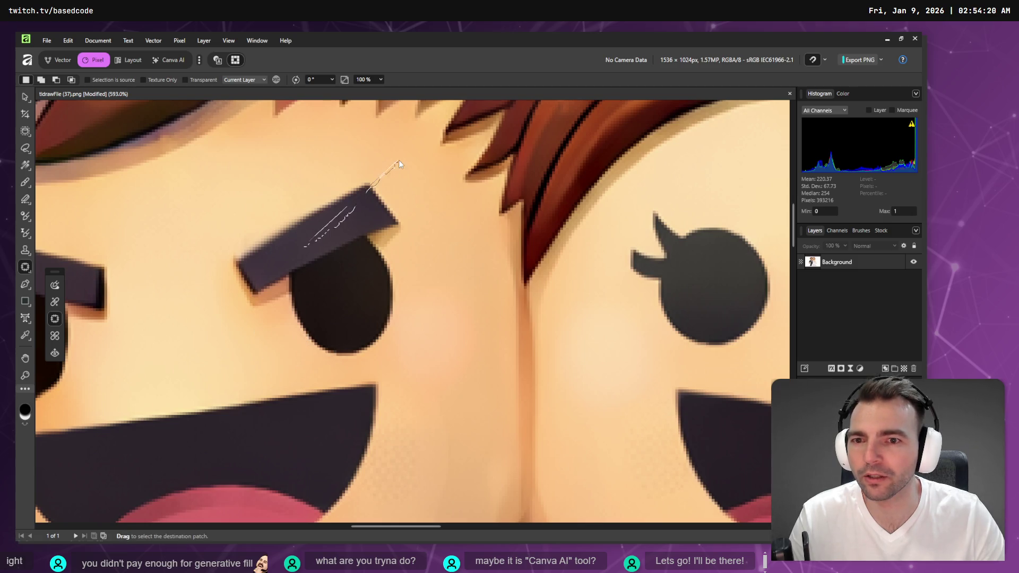
left_click(55, 284)
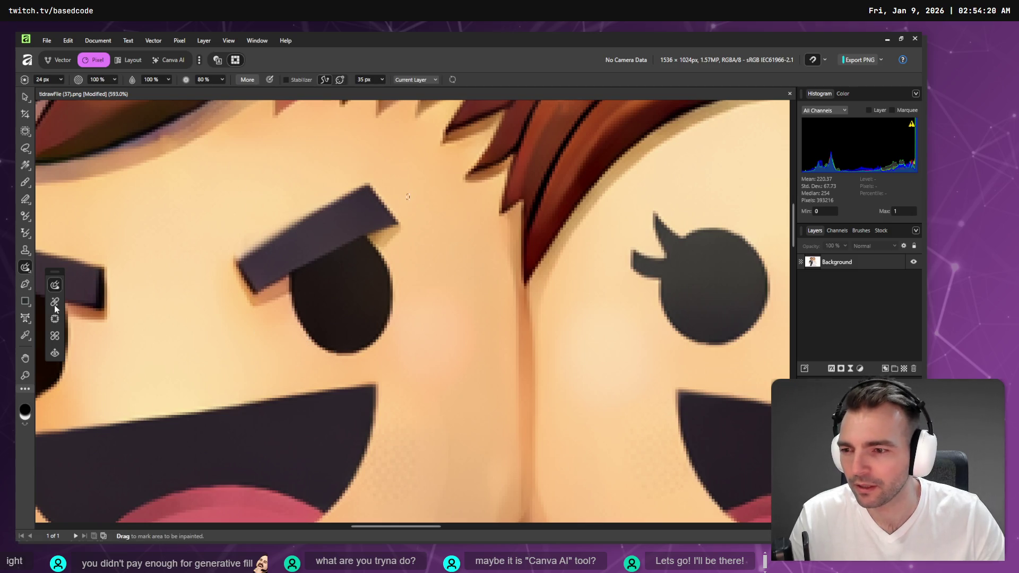
Step: Clear the selection, select the Background layer, and try Blemish Removal on the groom's eyebrow, then undo it
left_click(55, 335)
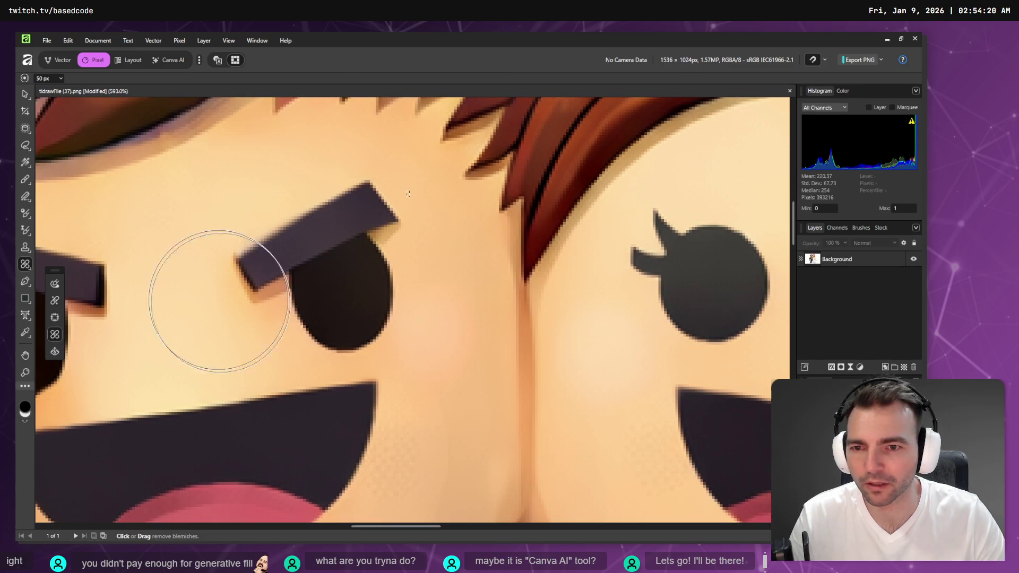
left_click(62, 38)
left_click(77, 65)
left_click(68, 40)
left_click(85, 107)
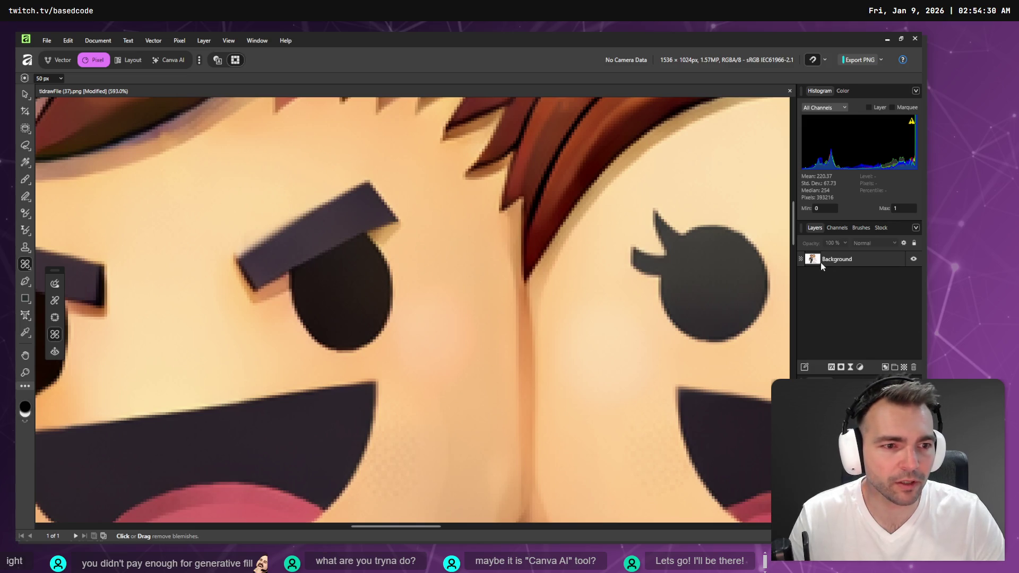
left_click(826, 259)
key("ctrl+0")
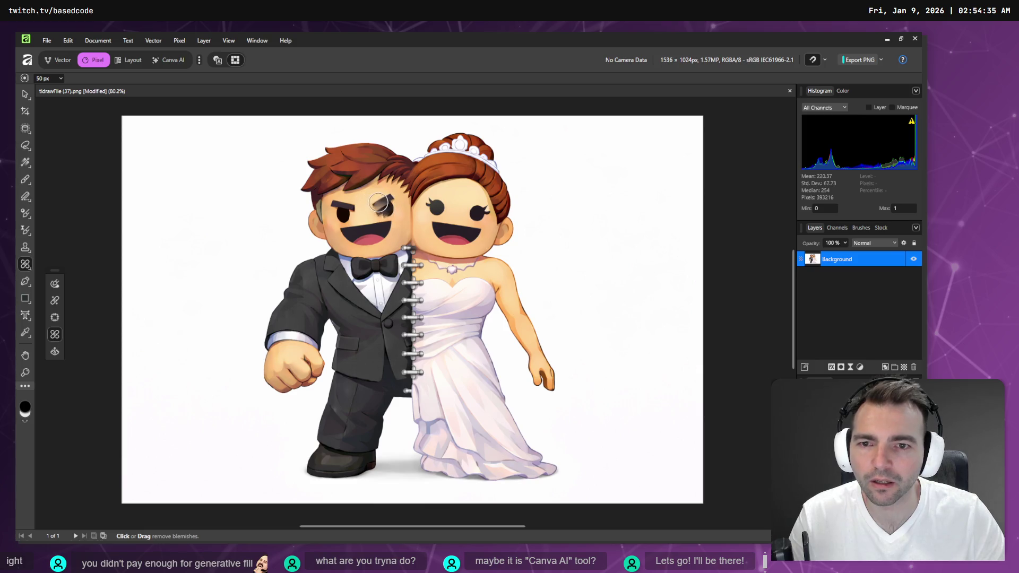
mouse_move(382, 211)
left_mouse_down()
mouse_move(388, 203)
mouse_move(373, 206)
left_mouse_up()
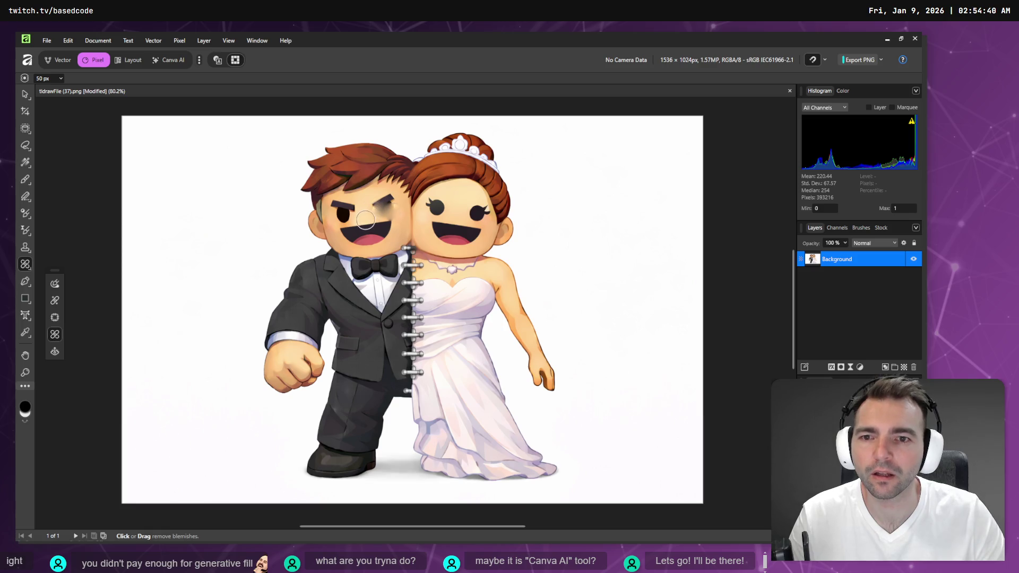
key("ctrl+z")
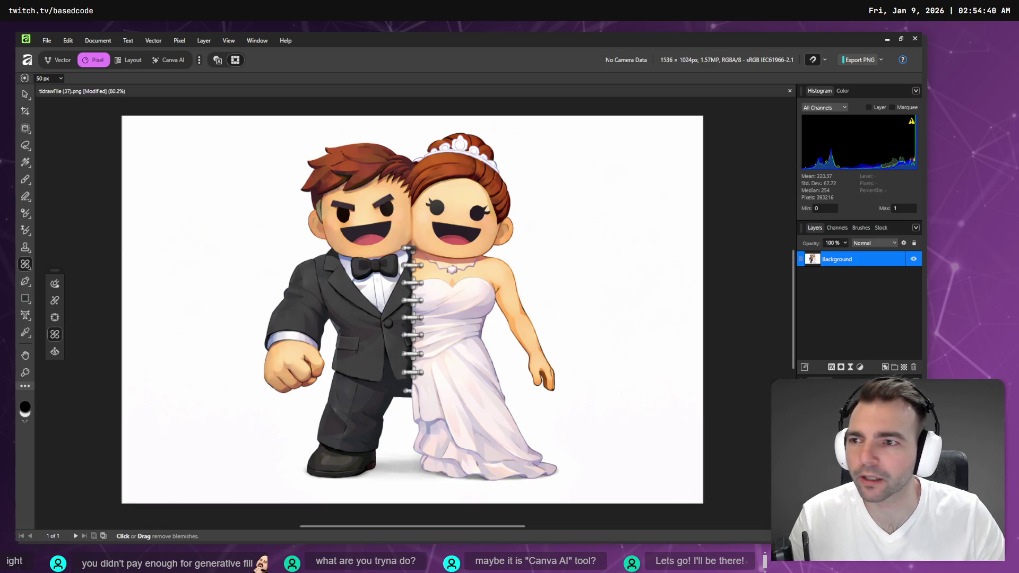
Step: Try healing the groom's eyebrow with skin sampled near his eye, then undo the smudge
left_click(54, 301)
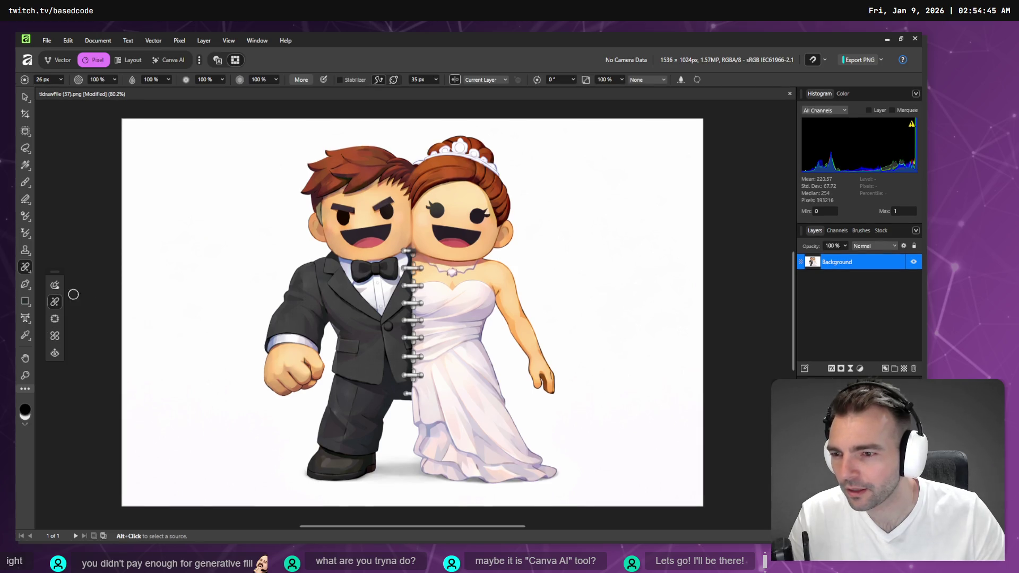
left_click(375, 207)
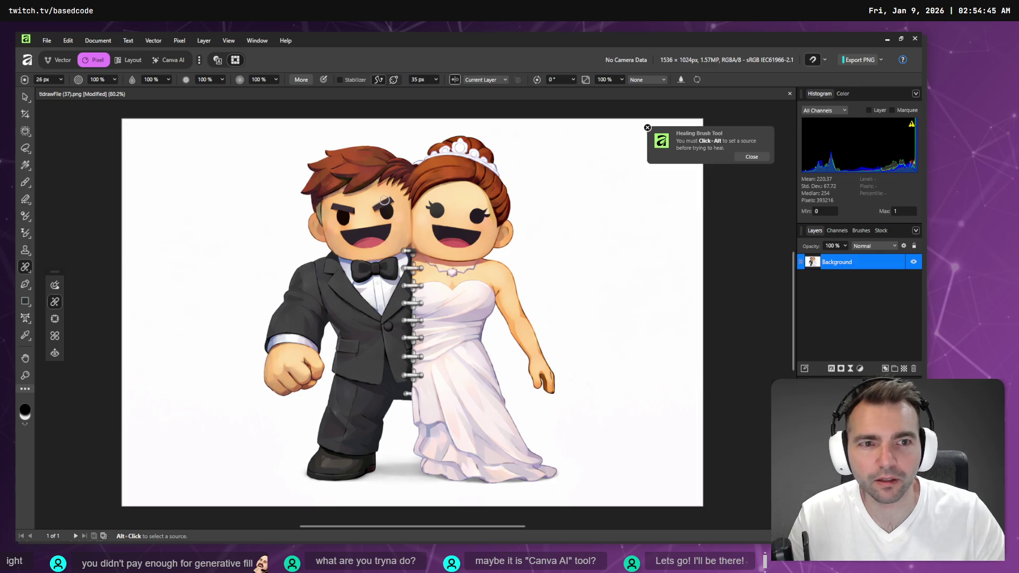
left_click(368, 217, "alt")
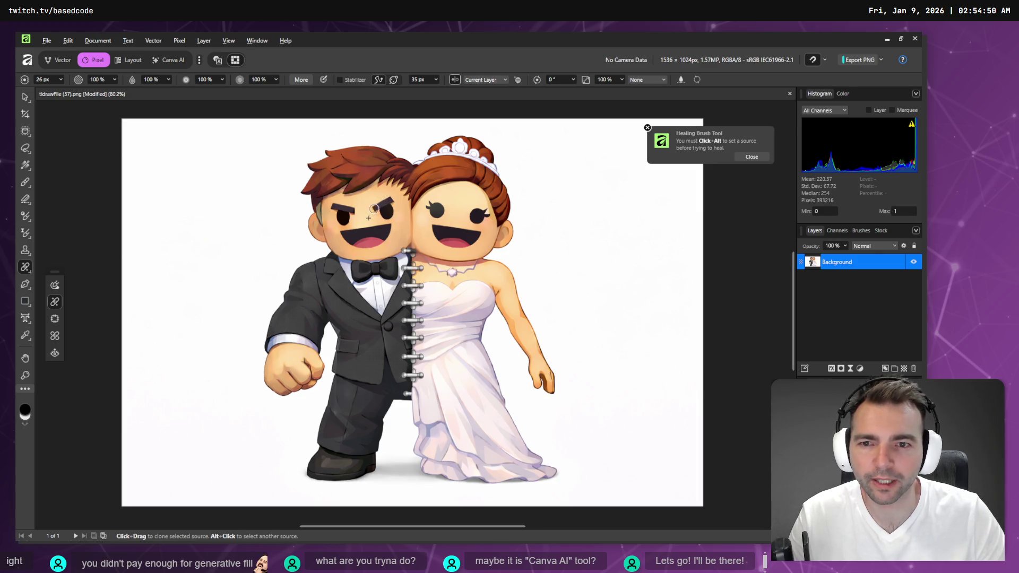
left_click(381, 203)
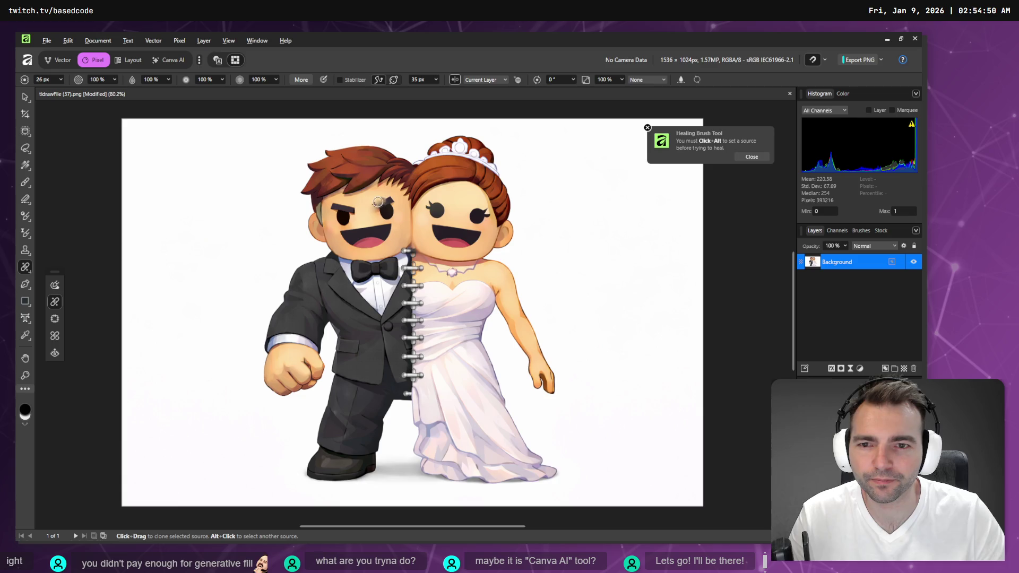
key("ctrl+z")
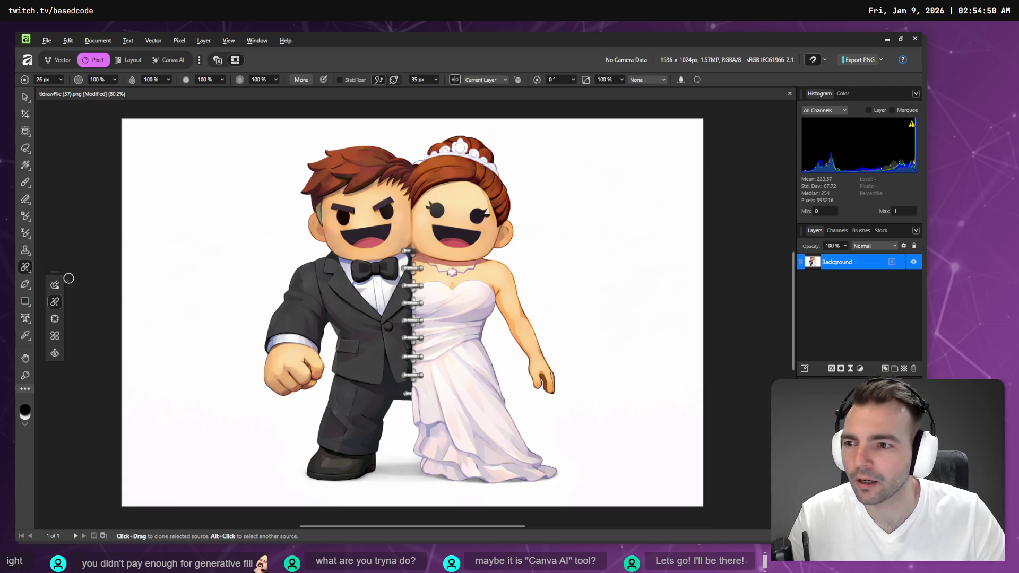
Step: Patch skin over the groom's eye area with the Patch tool
left_click(59, 318)
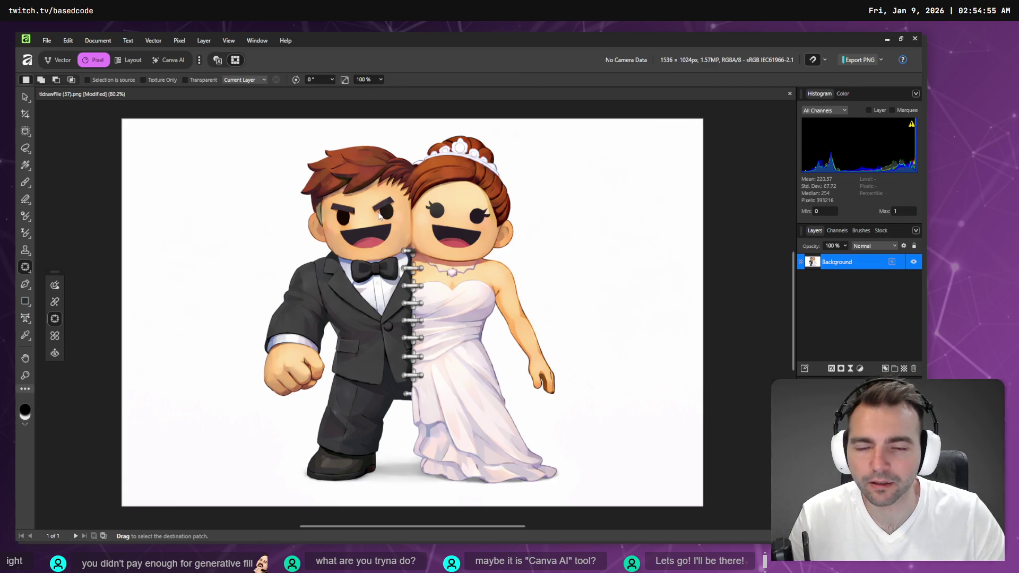
left_click_drag(381, 202, 362, 215)
left_click(361, 226)
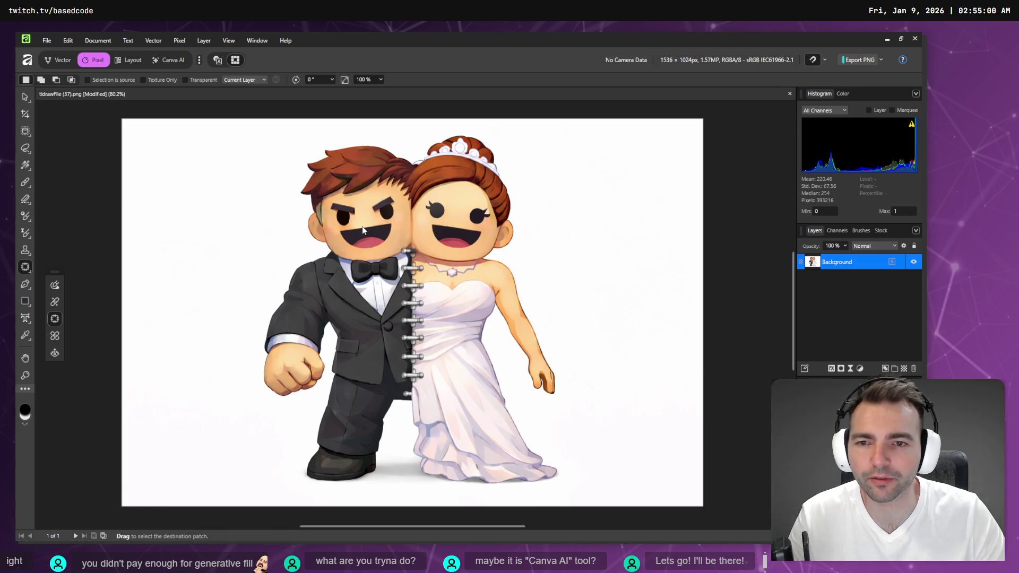
scroll(372, 212, "up", 5)
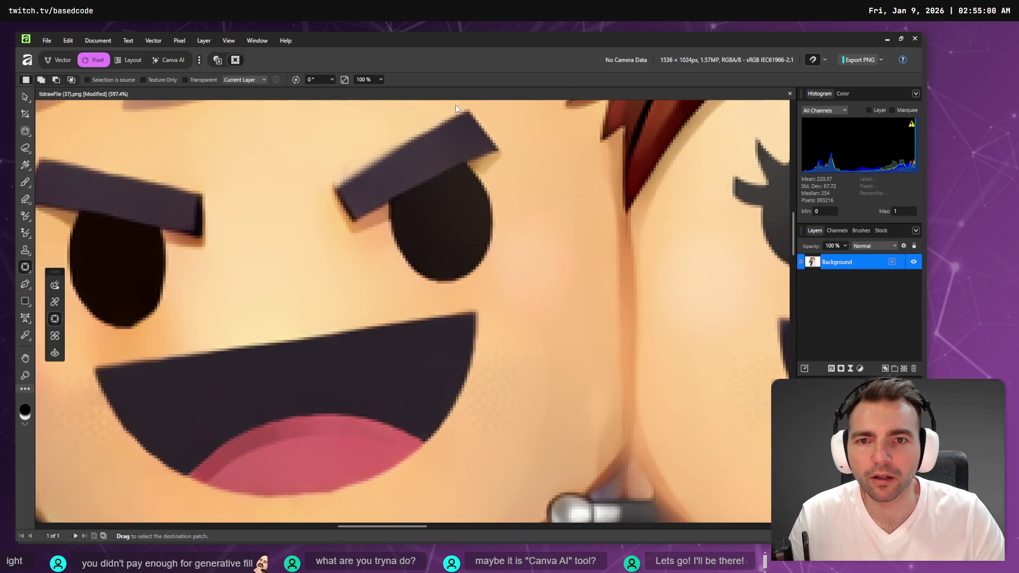
Step: Patch out the groom's first eyebrow and eye, the area beside it, and a leftover highlight
mouse_move(346, 168)
left_mouse_down()
mouse_move(320, 205)
mouse_move(359, 235)
mouse_move(375, 230)
mouse_move(414, 286)
mouse_move(479, 285)
mouse_move(512, 228)
mouse_move(496, 181)
mouse_move(513, 127)
mouse_move(473, 103)
left_mouse_up()
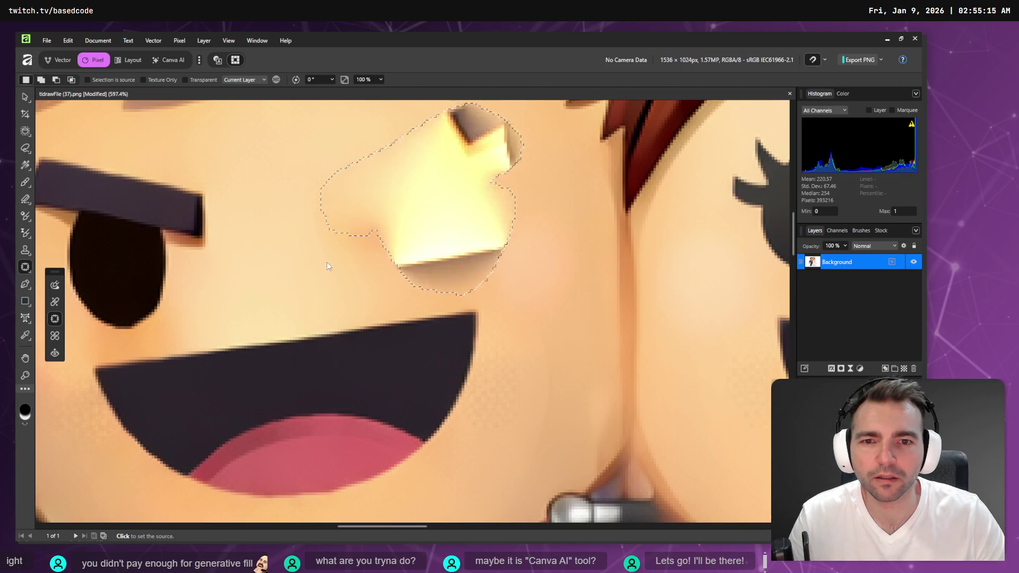
left_click(275, 185)
mouse_move(467, 199)
left_mouse_down()
mouse_move(495, 265)
mouse_move(522, 228)
mouse_move(534, 176)
left_mouse_up()
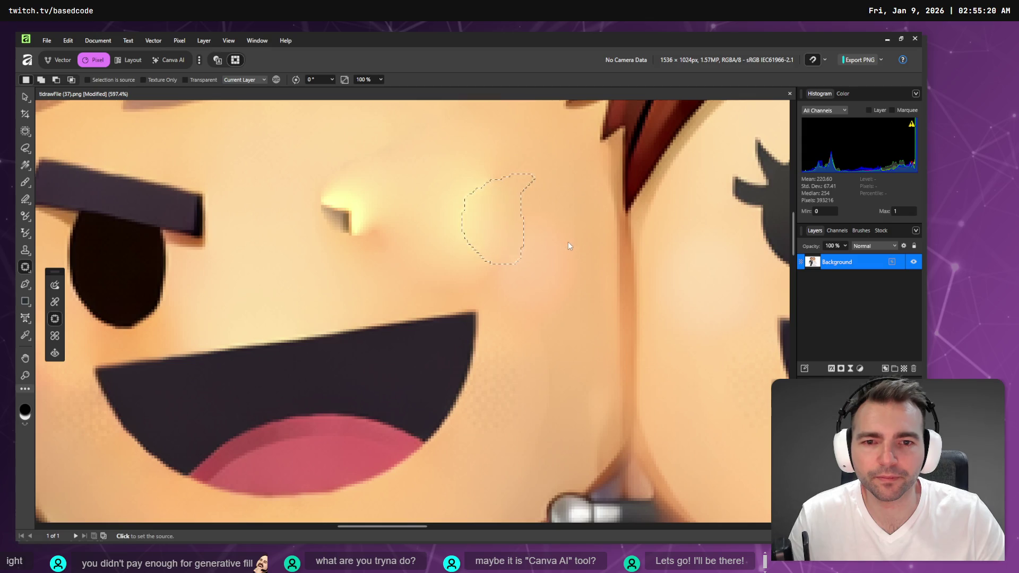
left_click(373, 168)
mouse_move(352, 154)
left_mouse_down()
mouse_move(255, 213)
mouse_move(378, 154)
left_mouse_up()
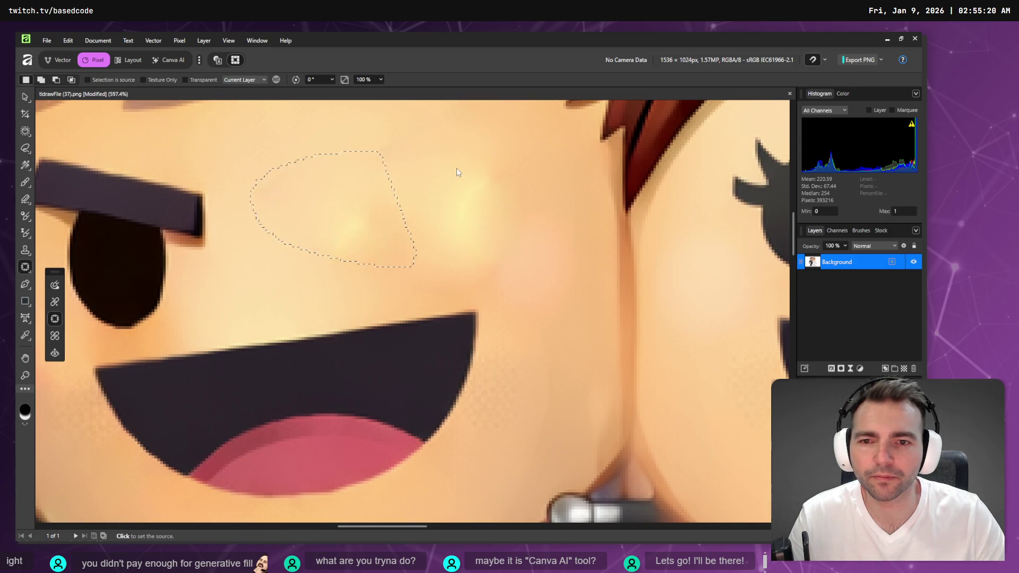
left_click(470, 146)
scroll(411, 279, "down", 5)
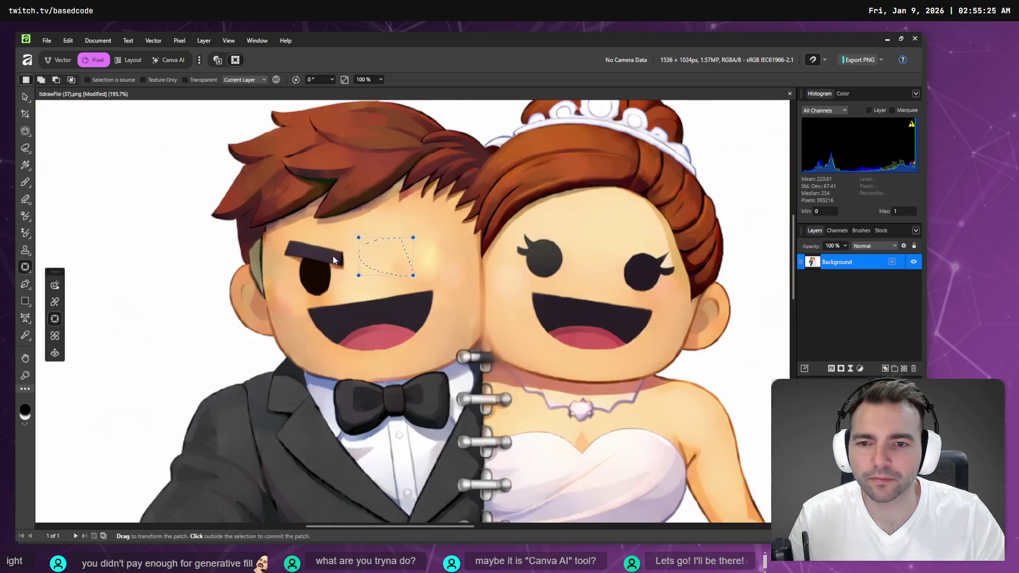
left_click(342, 252)
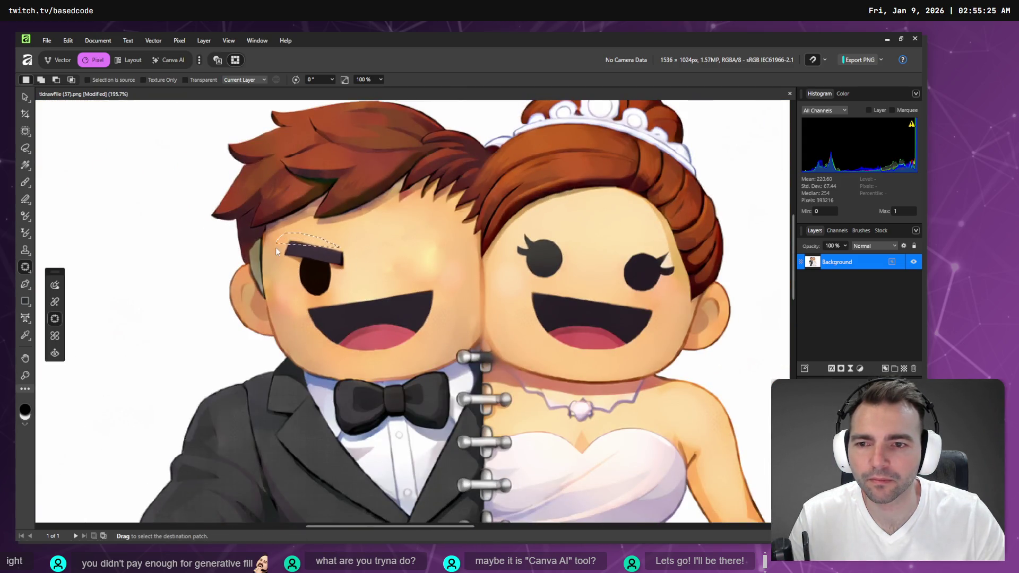
Step: Patch away the groom's other eye and eyebrow, then his mouth
left_click_drag(307, 313, 366, 260)
mouse_move(433, 289)
left_mouse_down()
mouse_move(322, 349)
mouse_move(371, 357)
mouse_move(411, 349)
mouse_move(434, 321)
mouse_move(396, 238)
mouse_move(395, 251)
left_mouse_up()
left_click(395, 251)
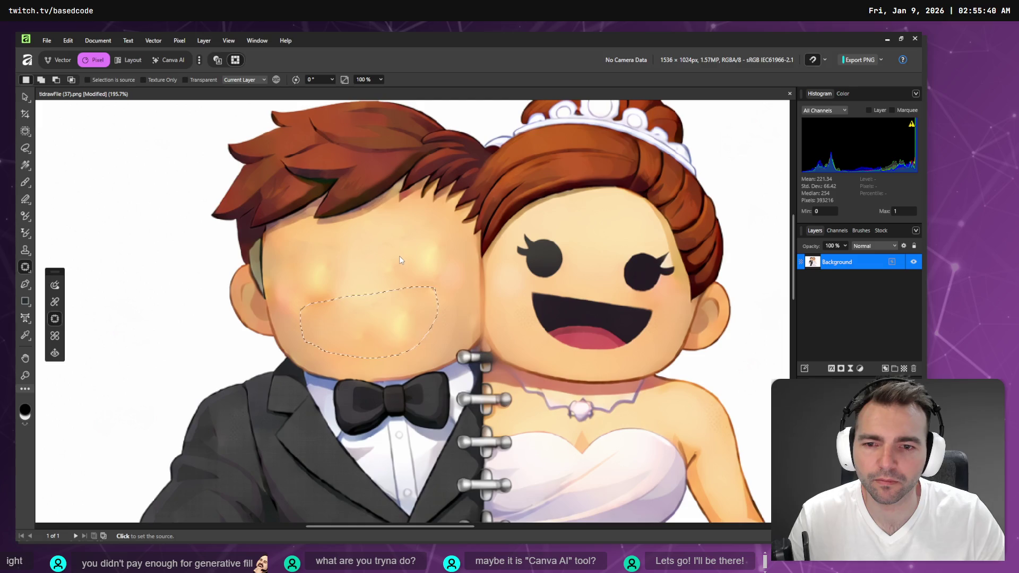
left_click(451, 248)
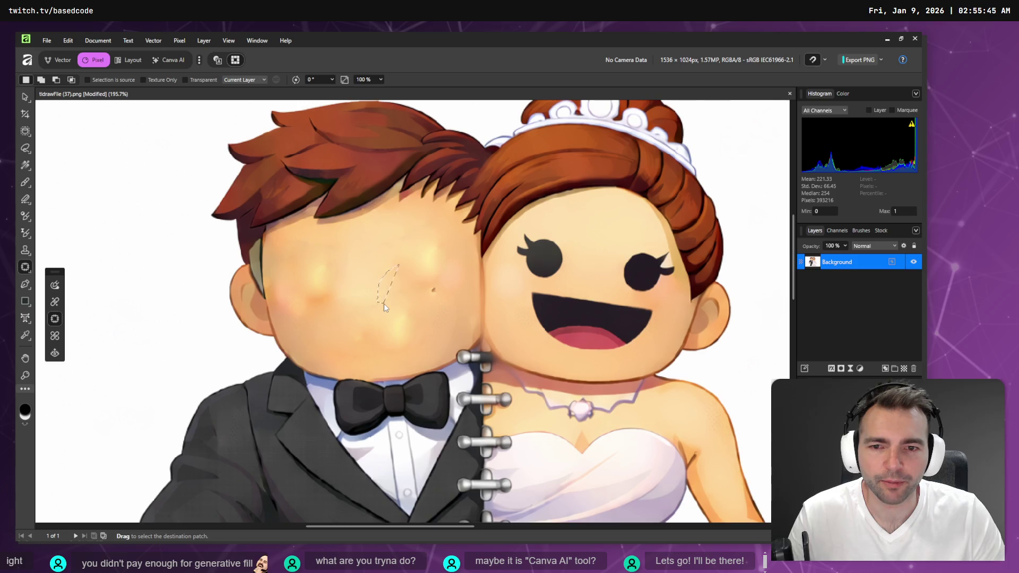
Step: Patch the leftover marks and streaks on the groom's face, then outline the bride's nearest eye
left_click_drag(412, 269, 406, 264)
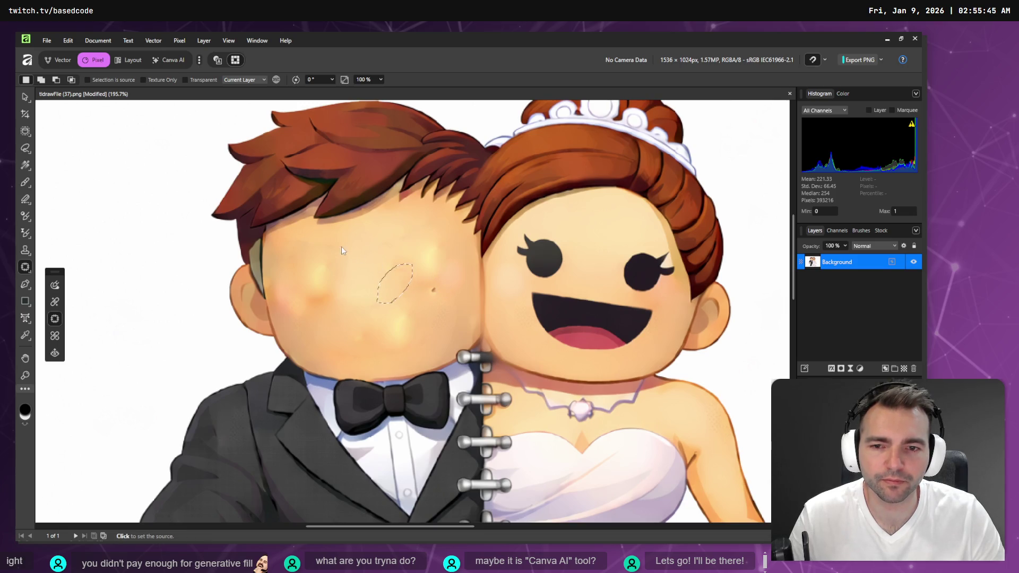
left_click(337, 238)
left_click(422, 266)
left_click(436, 279)
left_click(433, 274)
left_click(410, 303)
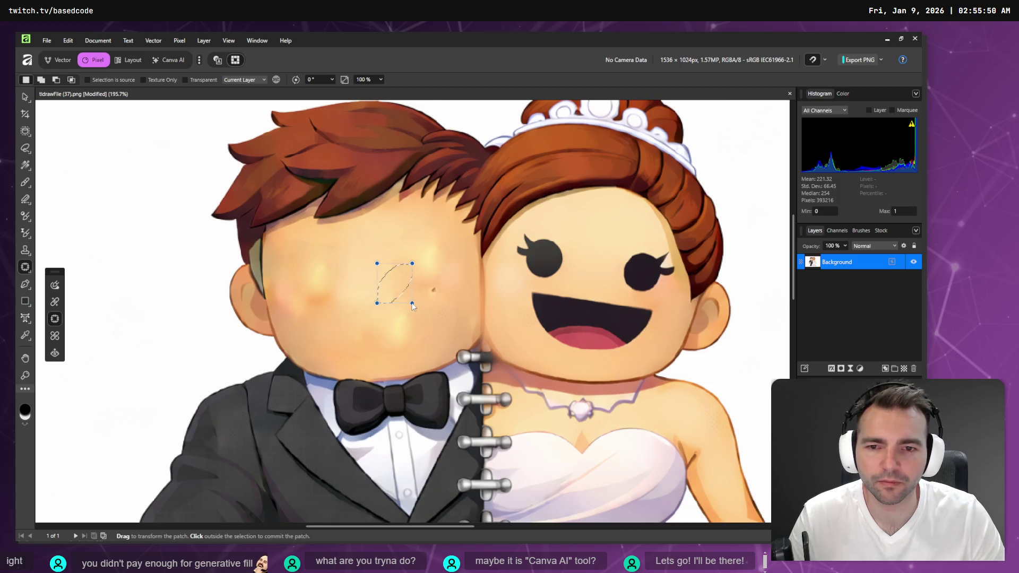
left_click(435, 297)
left_click(441, 304)
left_click_drag(444, 287, 434, 307)
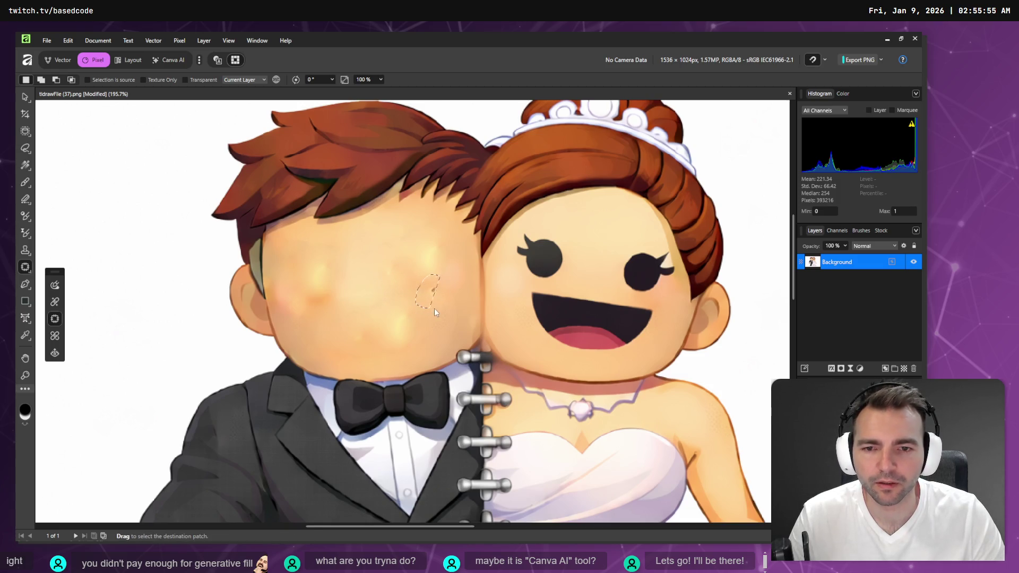
left_click(388, 320)
left_click(313, 315)
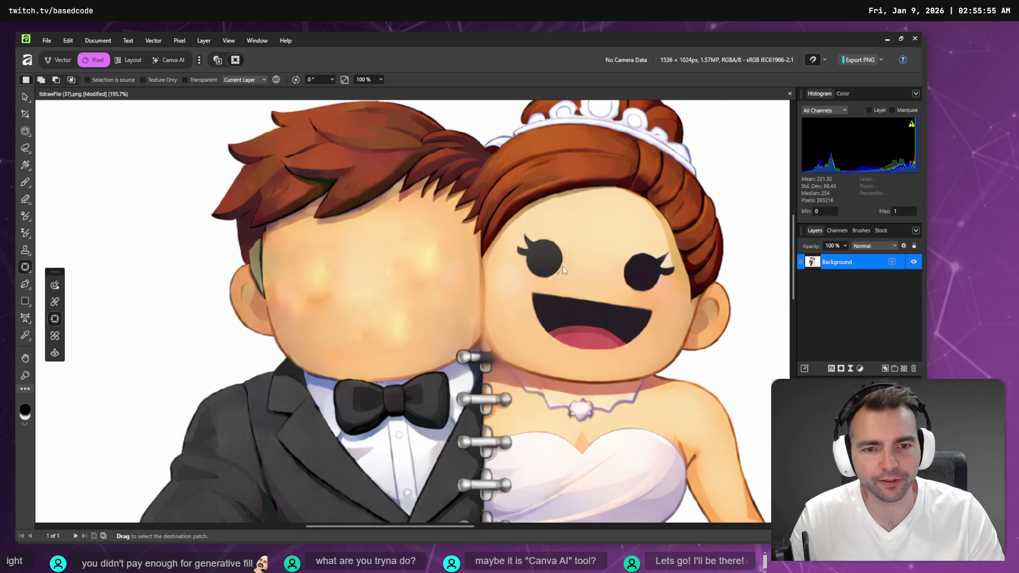
mouse_move(561, 253)
left_mouse_down()
mouse_move(552, 237)
mouse_move(523, 232)
mouse_move(509, 264)
mouse_move(540, 278)
left_mouse_up()
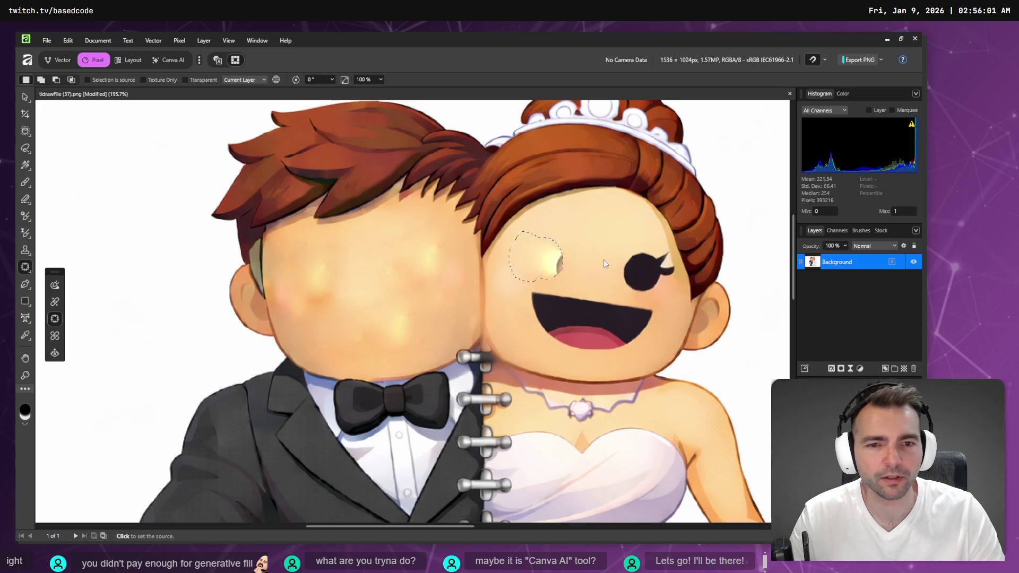
Step: Cover the bride's eye nearest the groom with patched skin
left_click(593, 244)
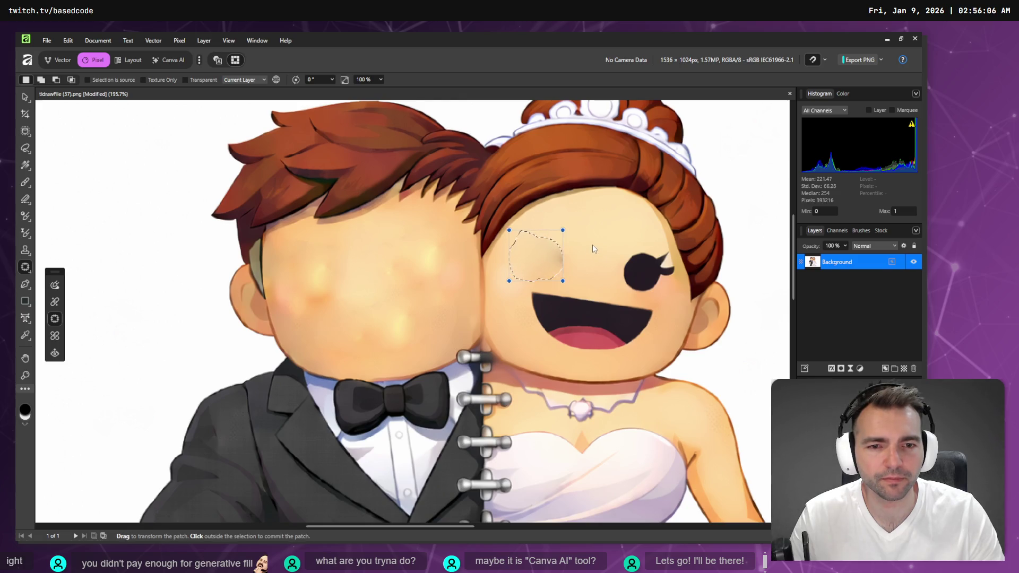
left_click(605, 241)
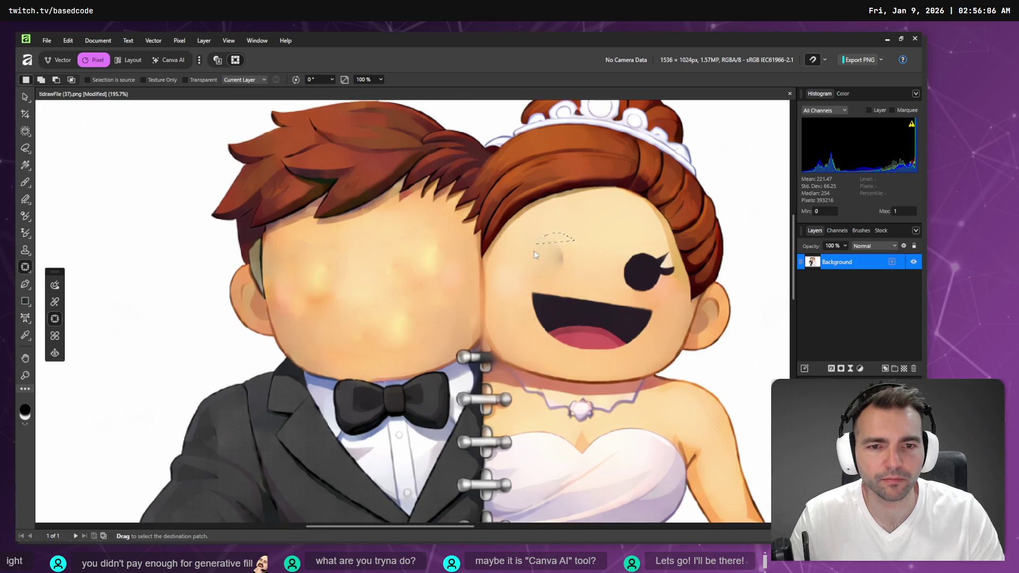
left_click_drag(575, 273, 576, 275)
left_click(600, 244)
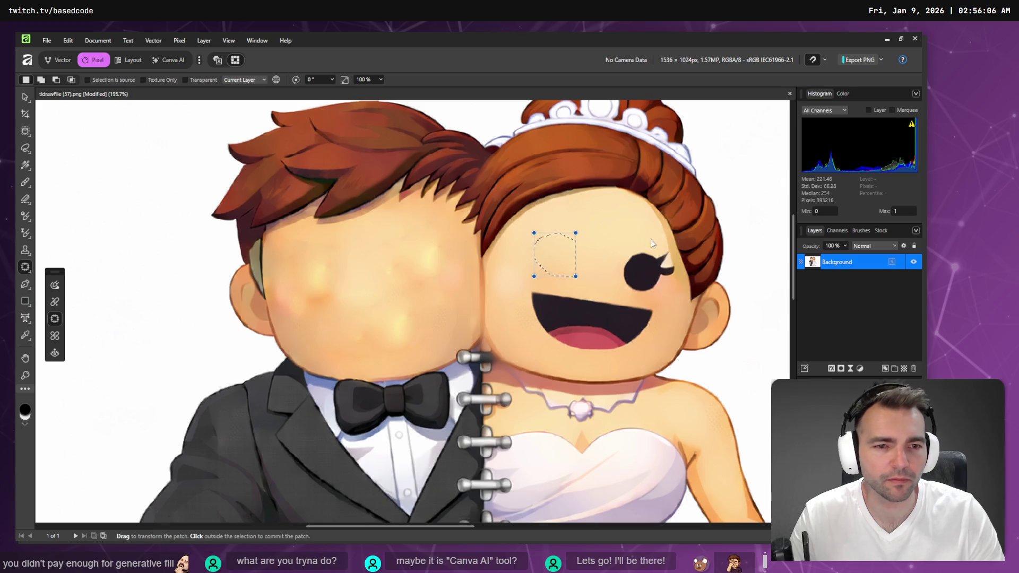
mouse_move(647, 258)
left_mouse_down()
mouse_move(629, 260)
mouse_move(621, 289)
mouse_move(661, 296)
mouse_move(675, 279)
mouse_move(605, 259)
mouse_move(654, 272)
mouse_move(603, 231)
left_mouse_up()
left_click(568, 253)
left_click(591, 268)
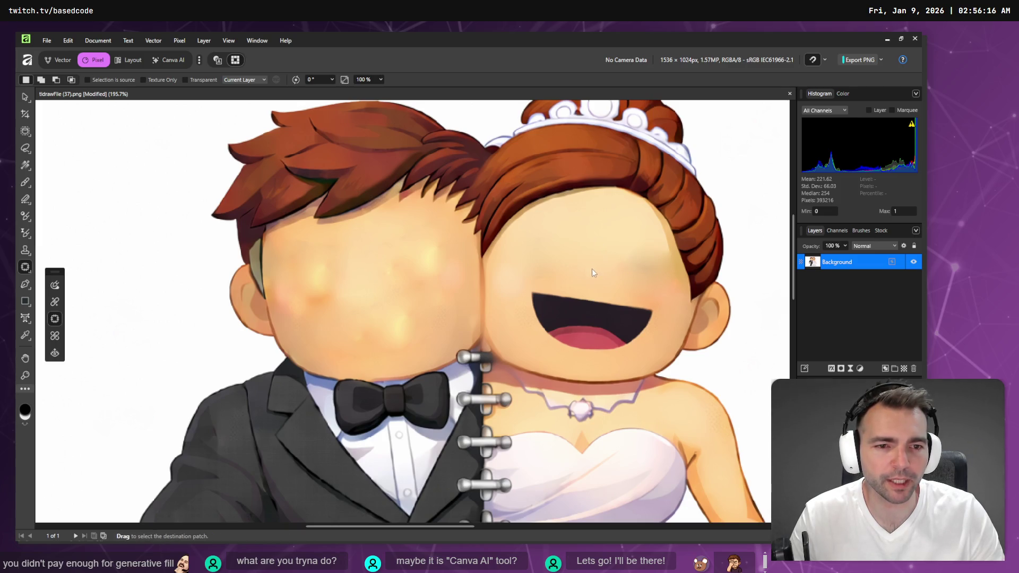
Step: Patch away the bride's mouth, a dark smudge on her face, and a cheek spot
mouse_move(651, 307)
left_mouse_down()
mouse_move(589, 293)
mouse_move(529, 297)
mouse_move(552, 347)
mouse_move(610, 352)
mouse_move(646, 330)
mouse_move(652, 307)
left_mouse_up()
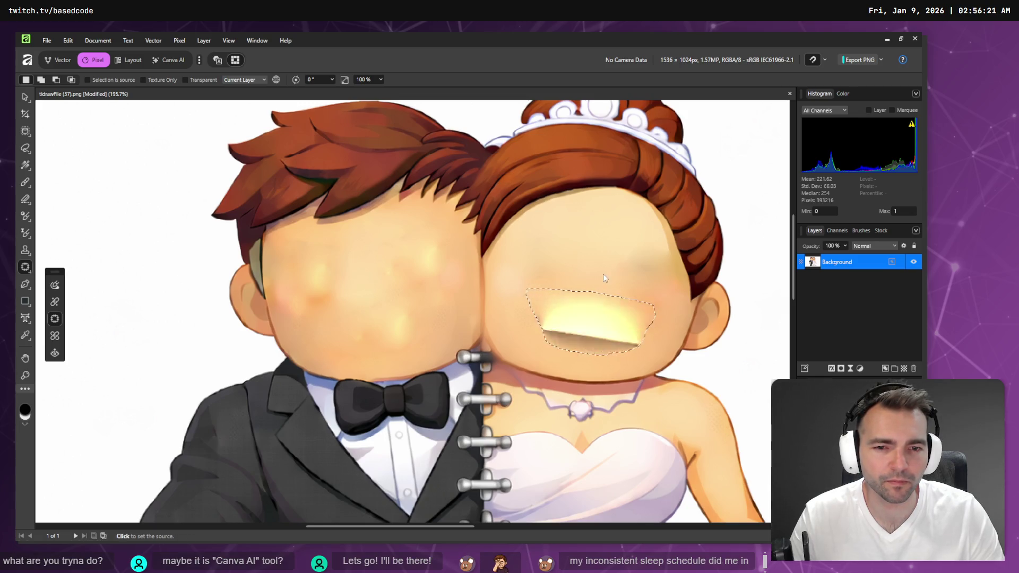
left_click(600, 231)
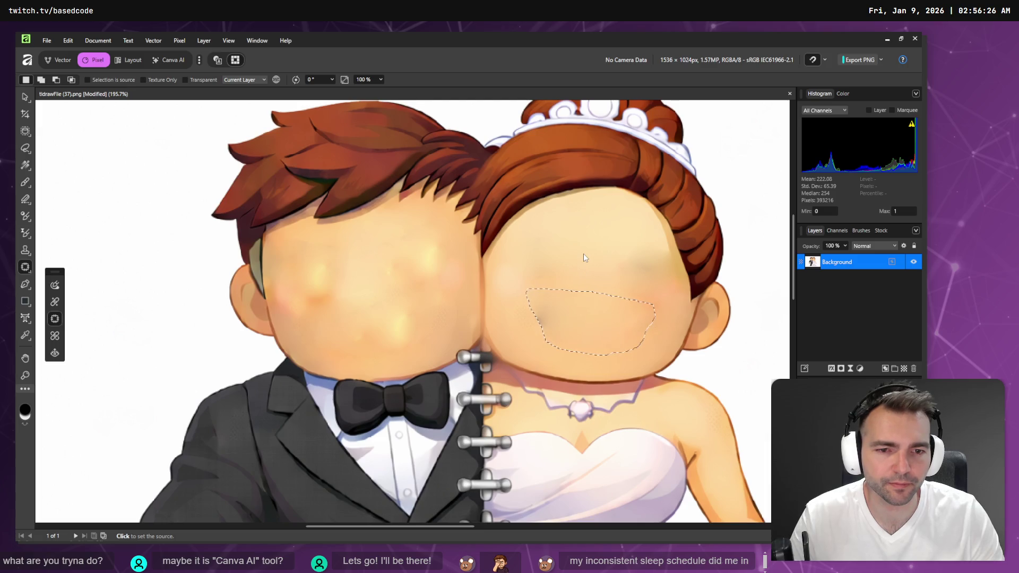
left_click(587, 251)
mouse_move(536, 287)
left_mouse_down()
mouse_move(563, 330)
mouse_move(613, 246)
mouse_move(665, 291)
mouse_move(672, 259)
mouse_move(655, 246)
left_mouse_up()
left_click(654, 247)
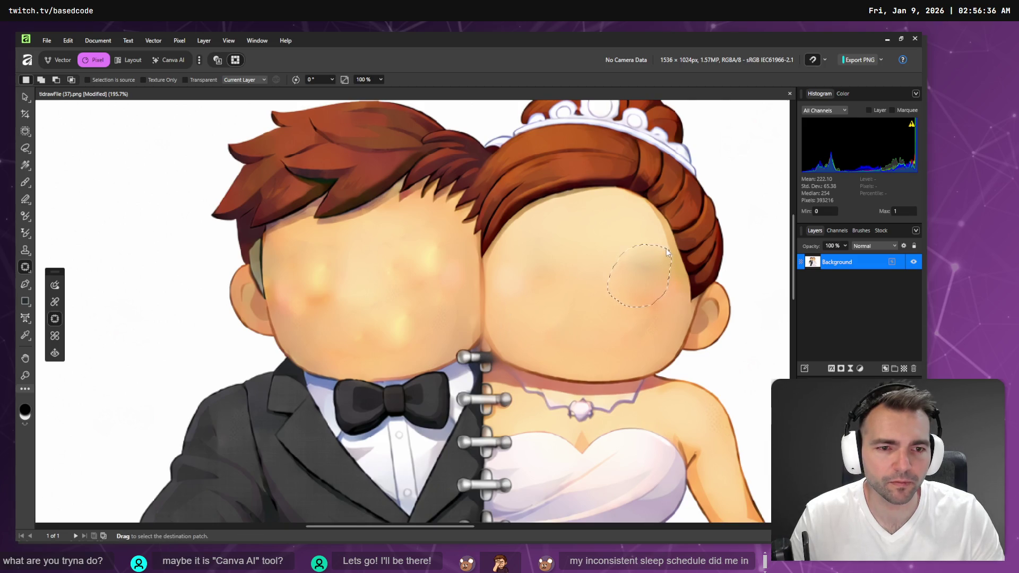
left_click(568, 234)
left_click(491, 287)
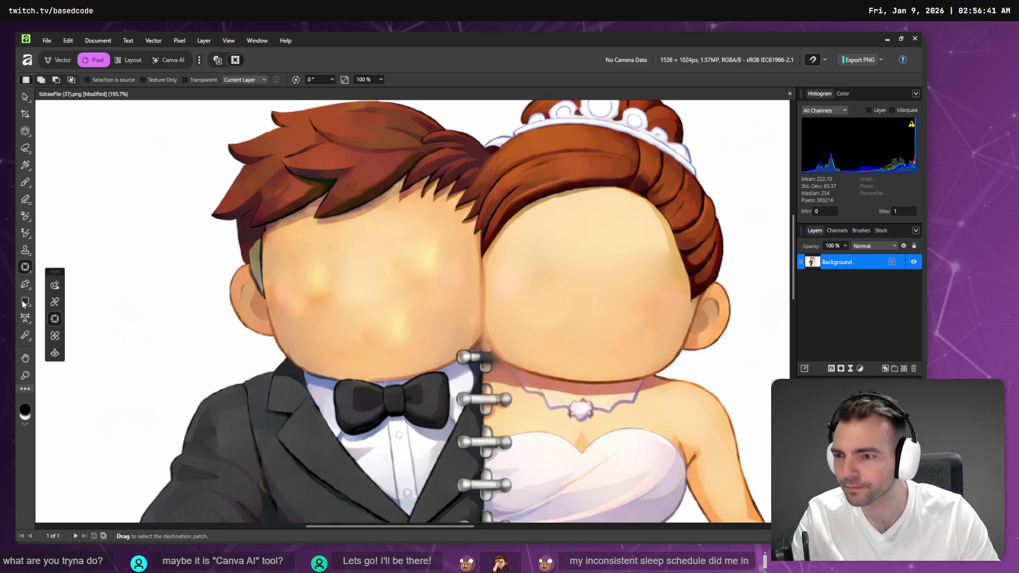
Step: Inpaint the blush spots and blotches on both the groom's and the bride's faces
left_click(55, 285)
left_click_drag(359, 259, 305, 311)
mouse_move(419, 258)
left_mouse_down()
mouse_move(448, 268)
mouse_move(450, 281)
mouse_move(406, 282)
mouse_move(395, 344)
left_mouse_up()
mouse_move(403, 244)
left_mouse_down()
mouse_move(376, 277)
mouse_move(378, 292)
mouse_move(332, 254)
mouse_move(300, 271)
mouse_move(326, 268)
mouse_move(305, 312)
mouse_move(296, 284)
mouse_move(318, 286)
left_mouse_up()
mouse_move(386, 293)
left_mouse_down()
mouse_move(374, 322)
mouse_move(344, 327)
left_mouse_up()
left_click_drag(644, 264, 651, 318)
mouse_move(642, 245)
left_mouse_down()
mouse_move(670, 268)
mouse_move(664, 287)
left_mouse_up()
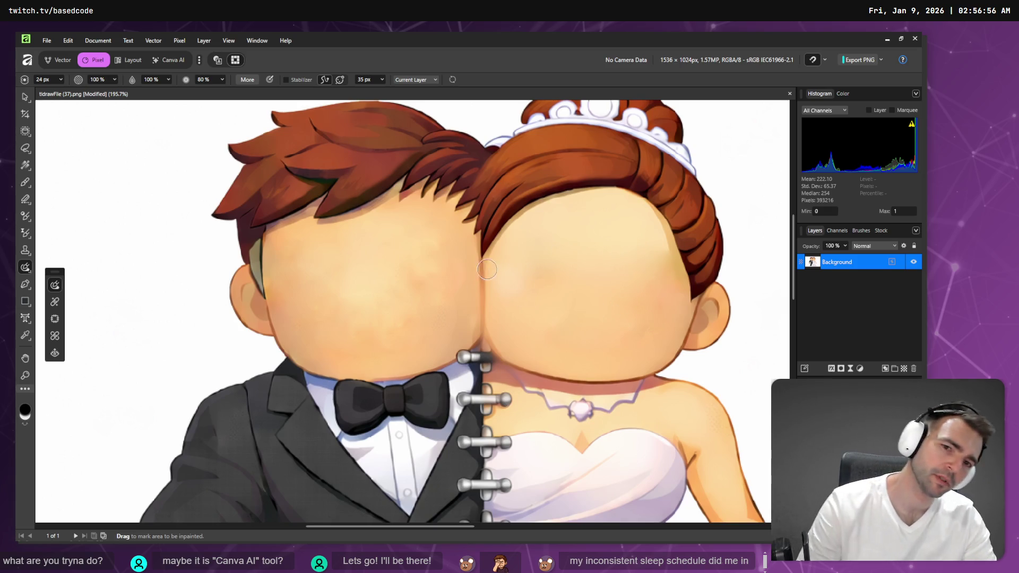
scroll(493, 247, "down", 3)
Step: Save the retouched tldrawFile (37).png and copy the whole image
key("ctrl+s")
left_click(25, 97)
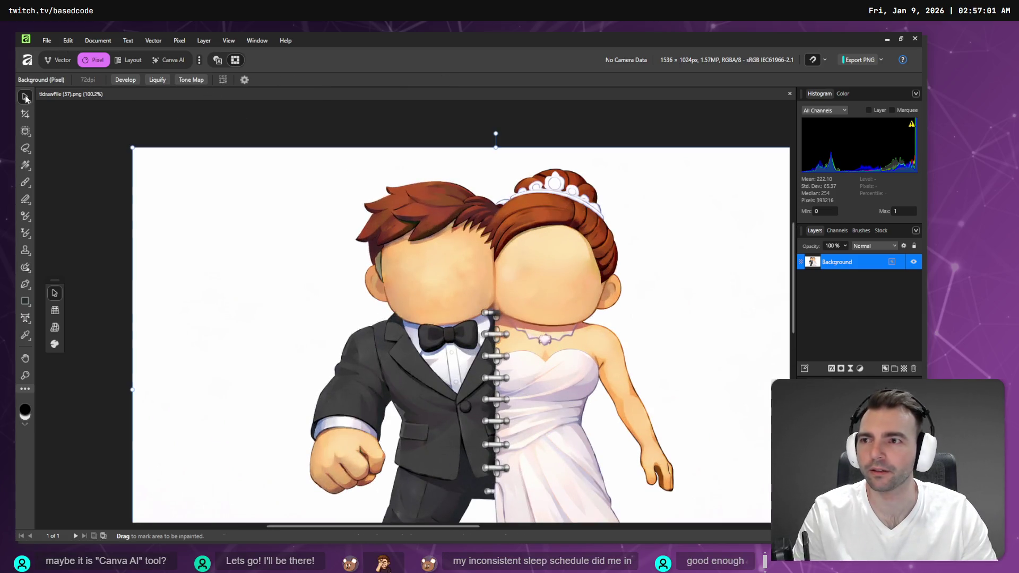
right_click(359, 237)
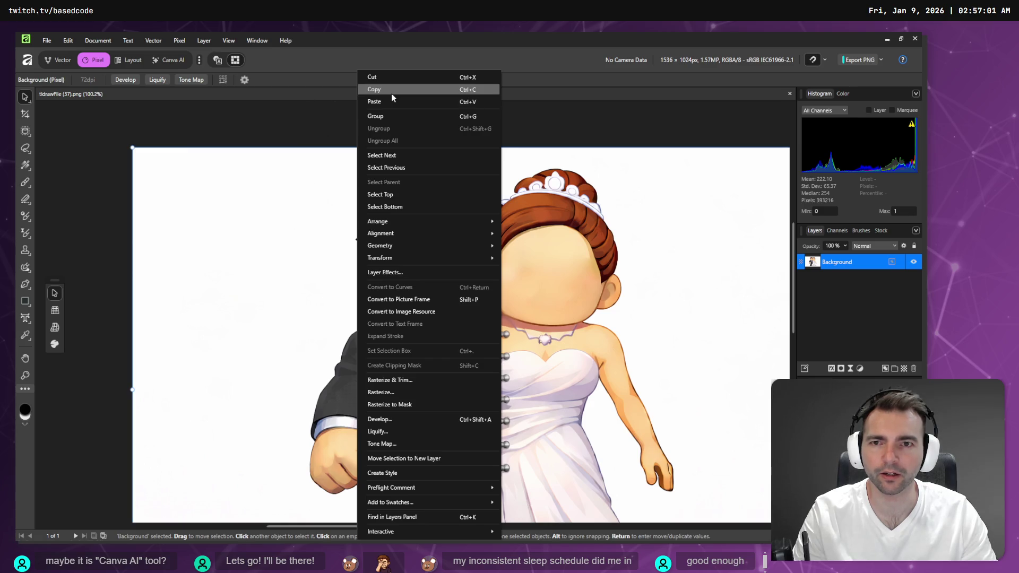
left_click(390, 91)
Step: Delete the middle couple image on the tldraw board and paste the faceless version
key("alt+Tab")
scroll(571, 249, "up", 5)
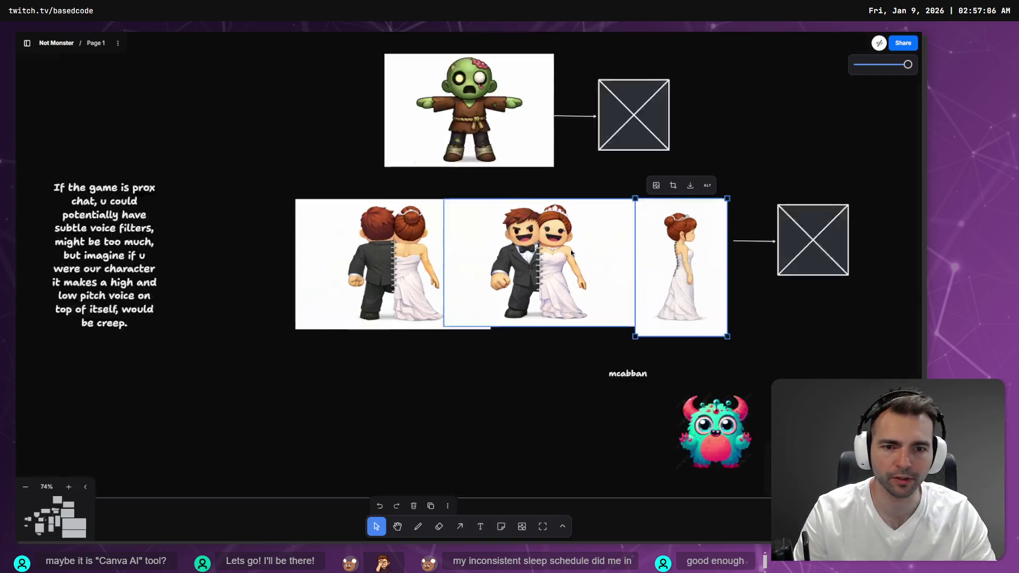
left_click(571, 249)
key("Delete")
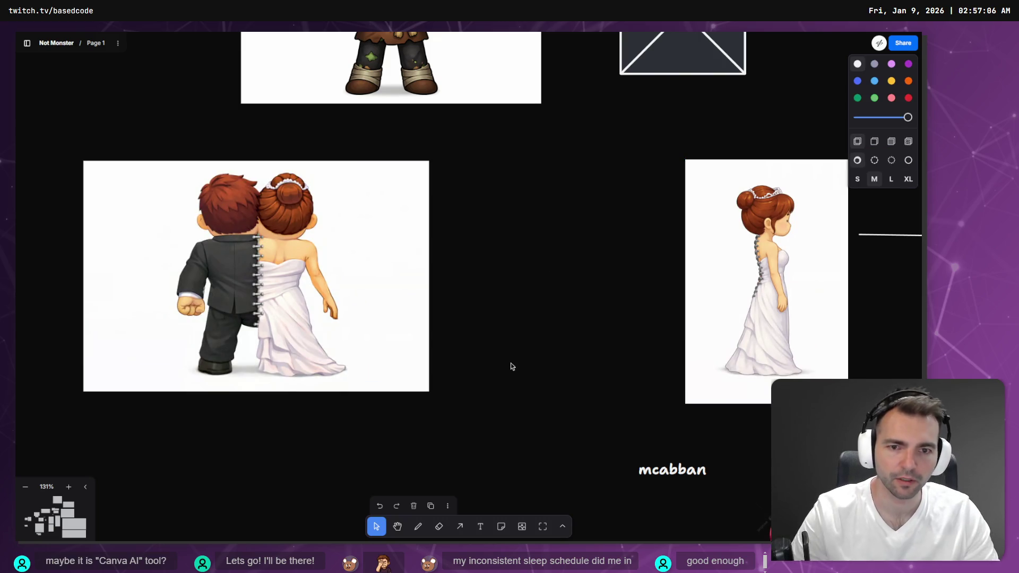
key("ctrl+v")
Step: Resize and position the pasted couple image in the middle of the row, then deselect it
scroll(257, 200, "down", 5)
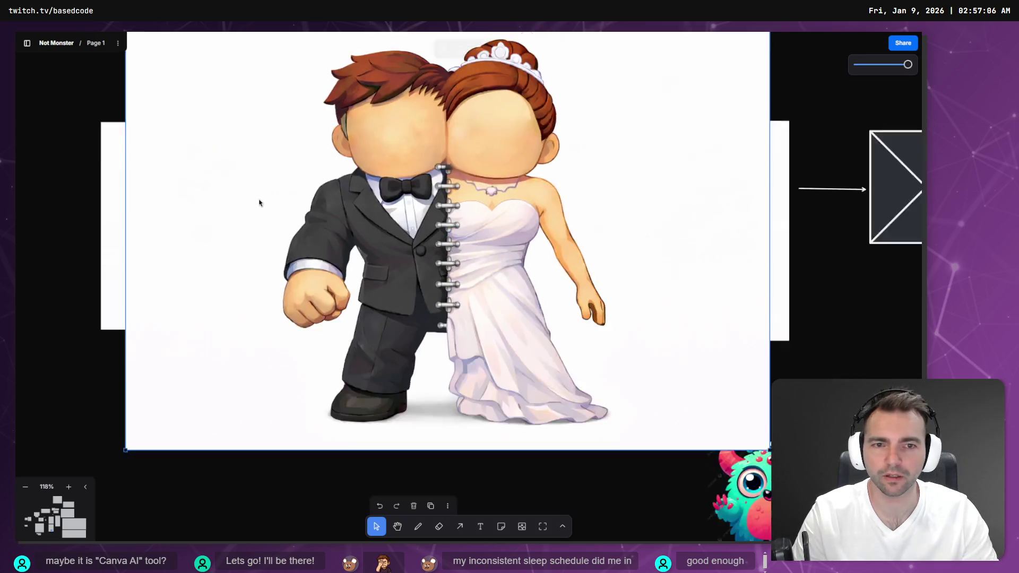
left_click_drag(179, 347, 398, 198)
mouse_move(401, 133)
left_mouse_down()
mouse_move(384, 209)
mouse_move(352, 196)
mouse_move(377, 197)
mouse_move(352, 196)
left_mouse_up()
left_click_drag(477, 249, 507, 275)
right_click(436, 222)
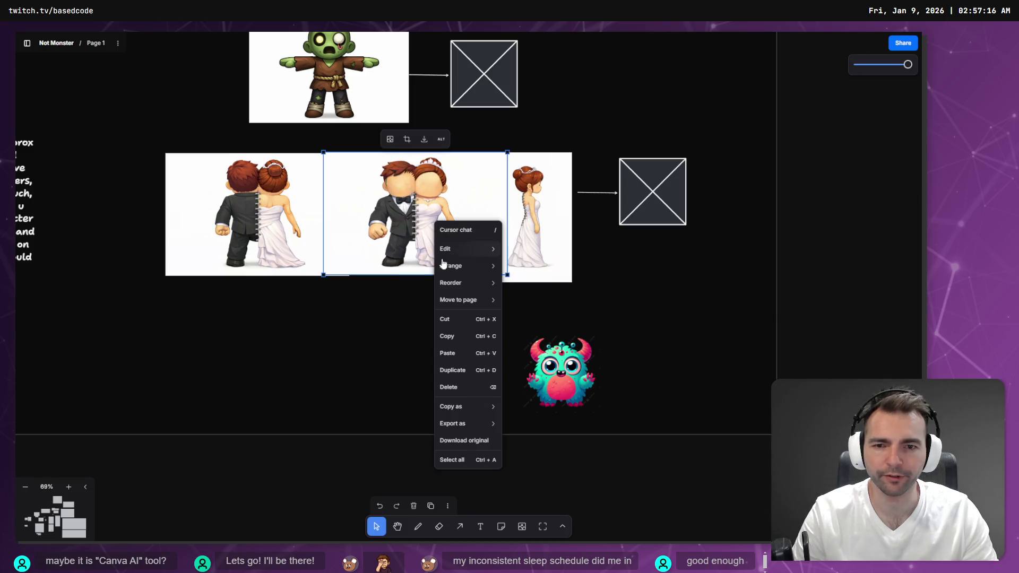
left_click(455, 442)
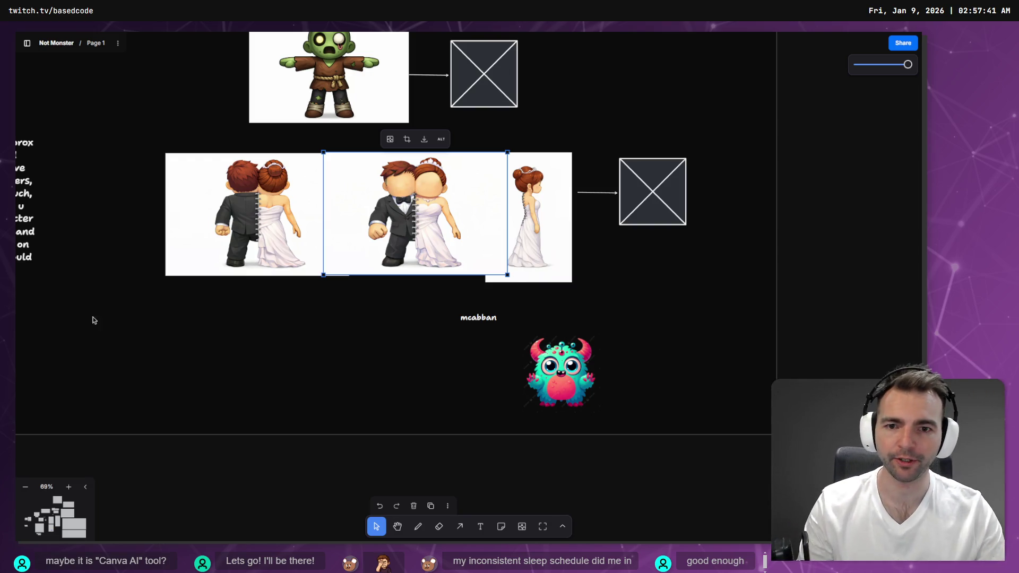
left_click(324, 326)
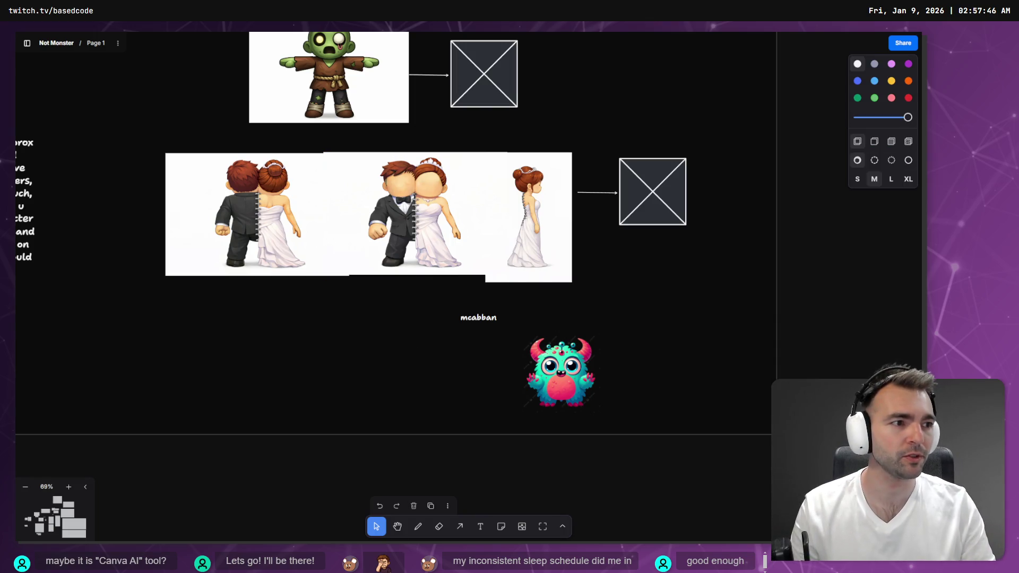
key("alt+Tab")
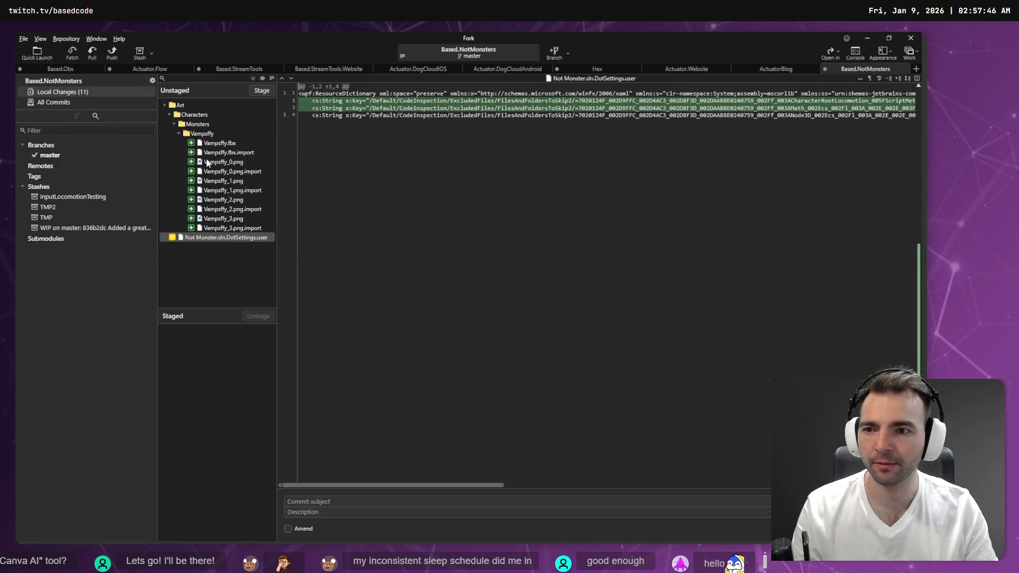
Step: Cycle from Fork's local changes past the tldraw board to VS Code's Codex chat
key("alt+Tab")
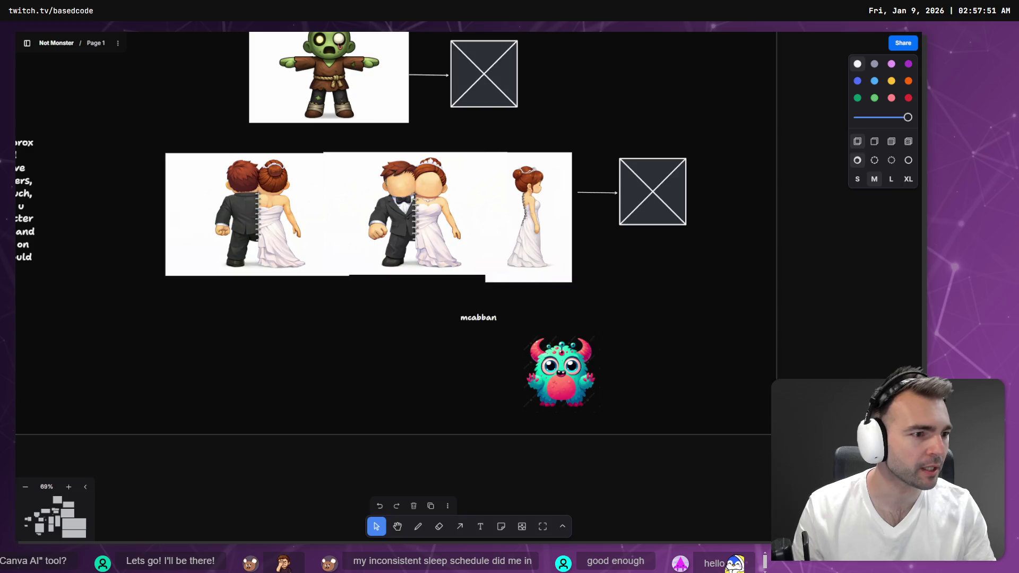
key("alt+Tab")
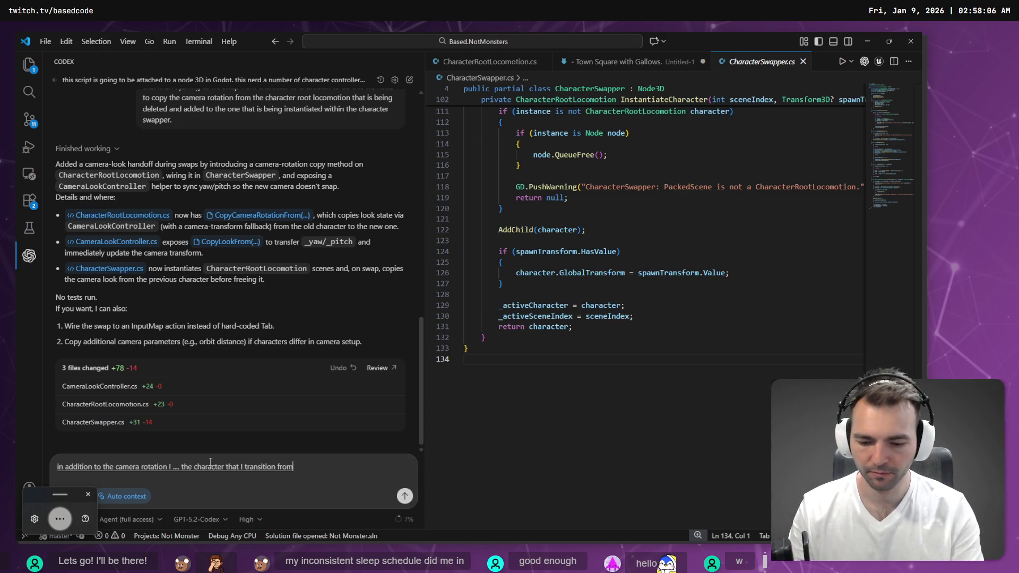
Step: Send Codex the request to also carry over velocity and animation state to the new character
key("Return")
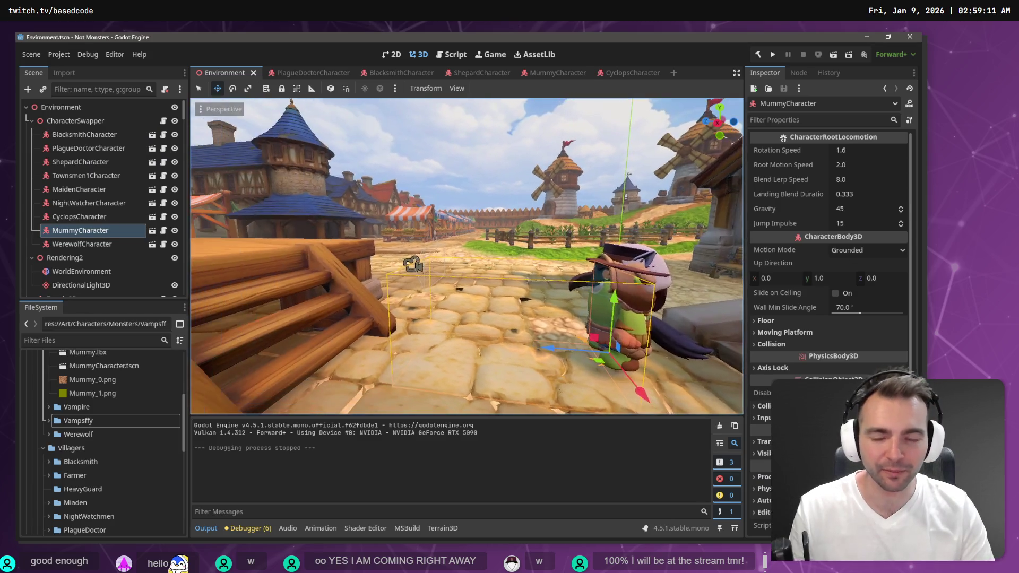
key("F5")
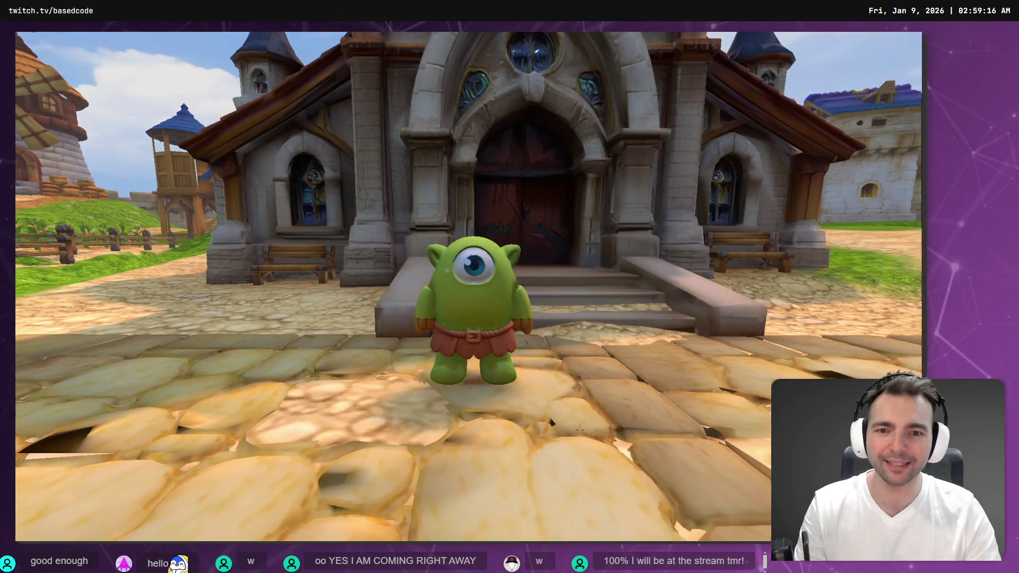
key("w")
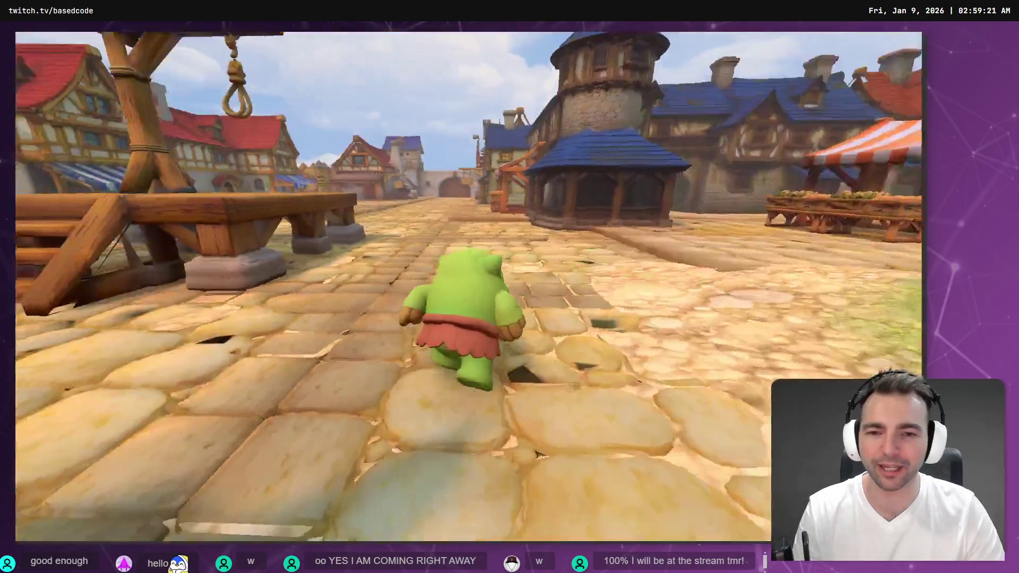
key("w")
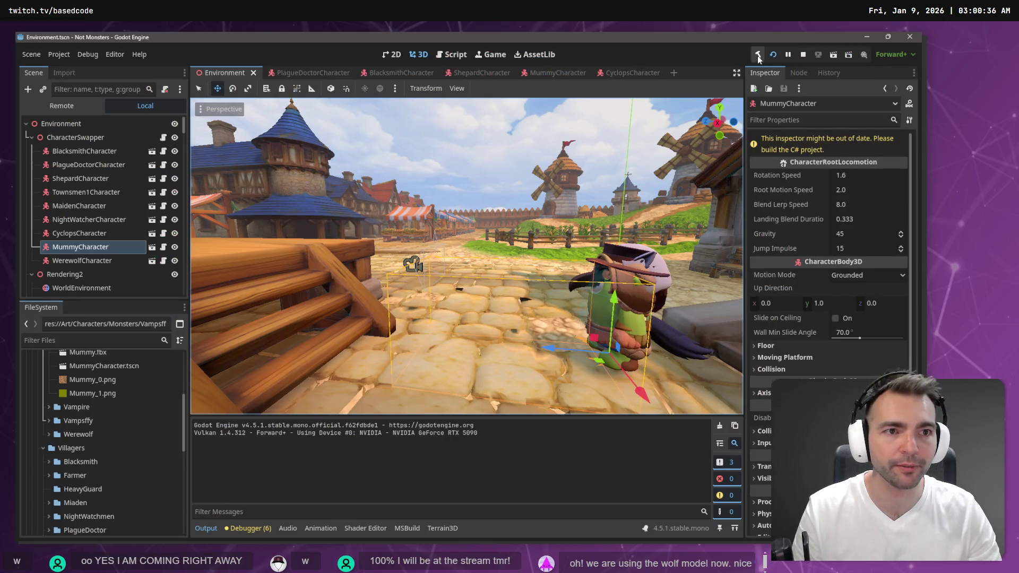
Step: Rebuild the C# project in Godot and scroll through Codex's diff of the velocity and animation snapshot code
left_click(758, 55)
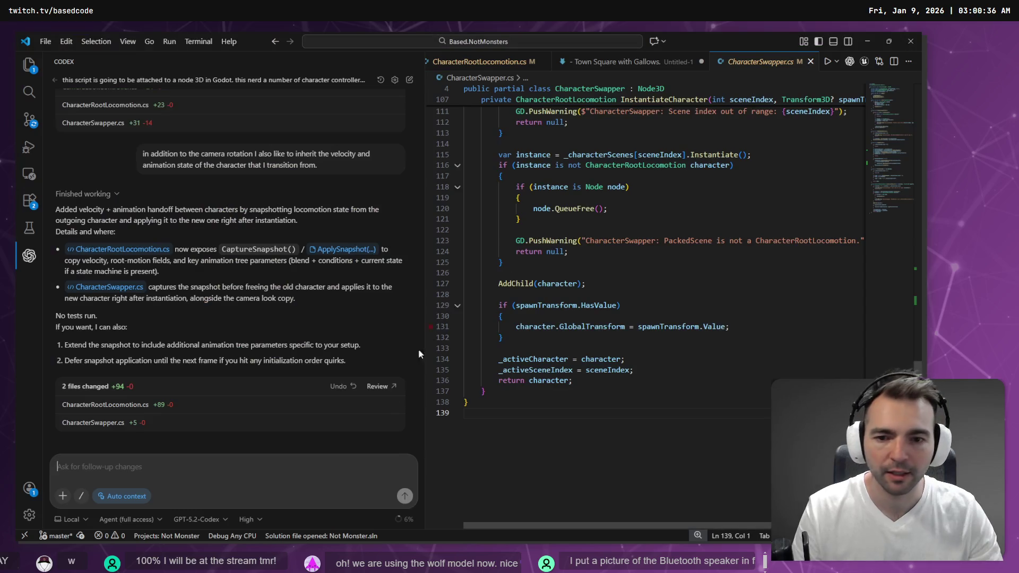
left_click(394, 386)
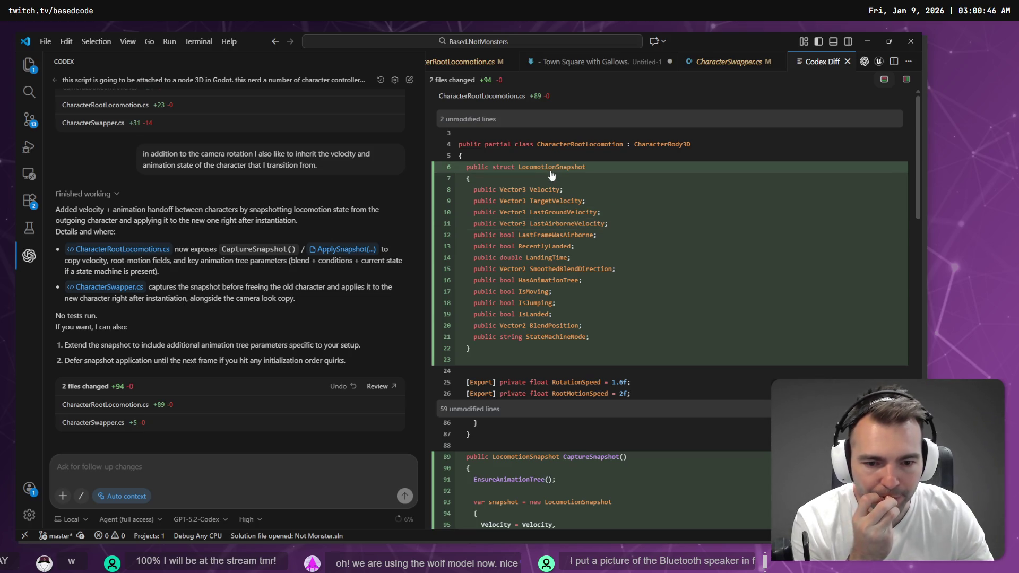
scroll(552, 175, "down", 15)
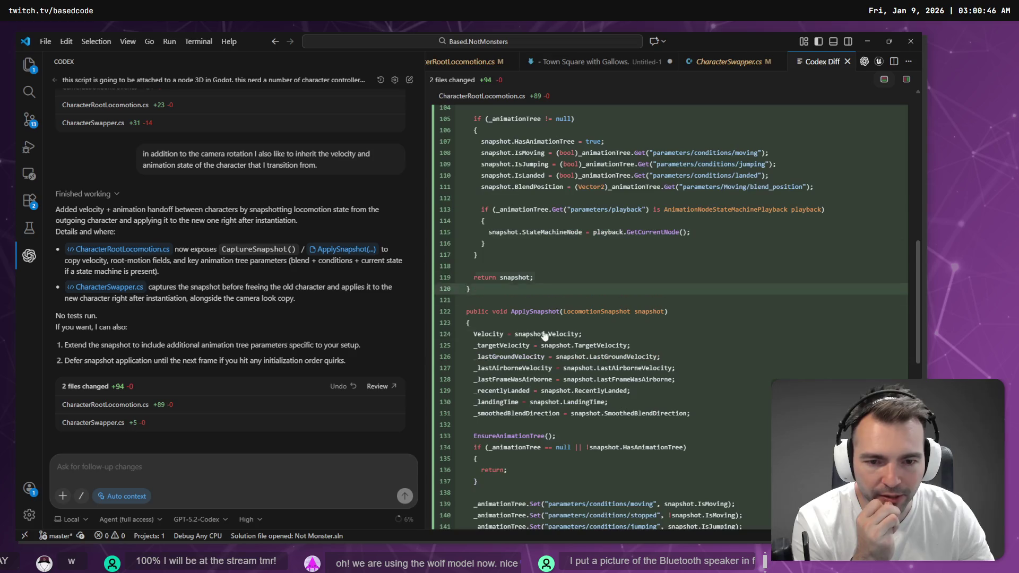
scroll(542, 270, "down", 5)
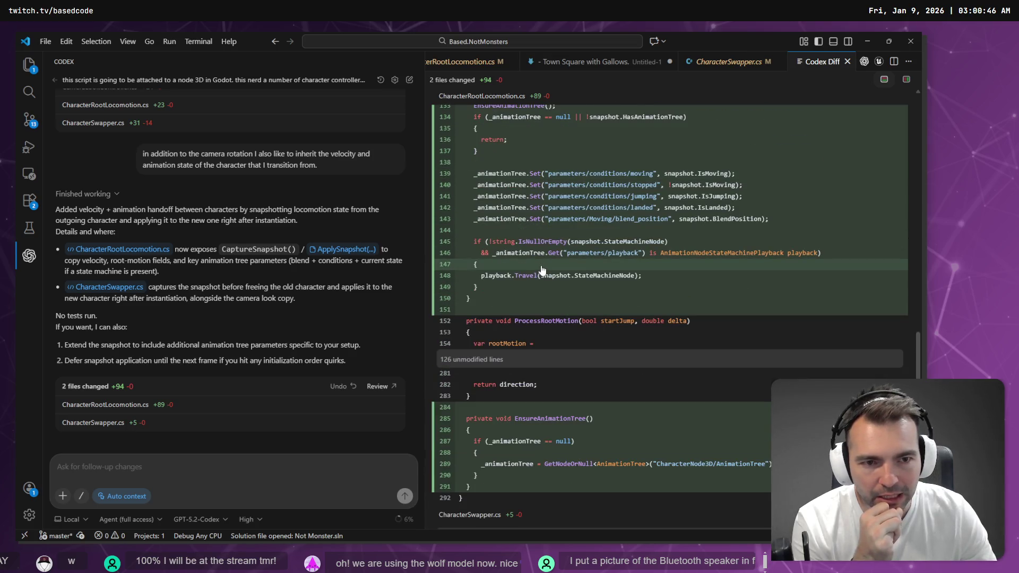
scroll(542, 271, "down", 4)
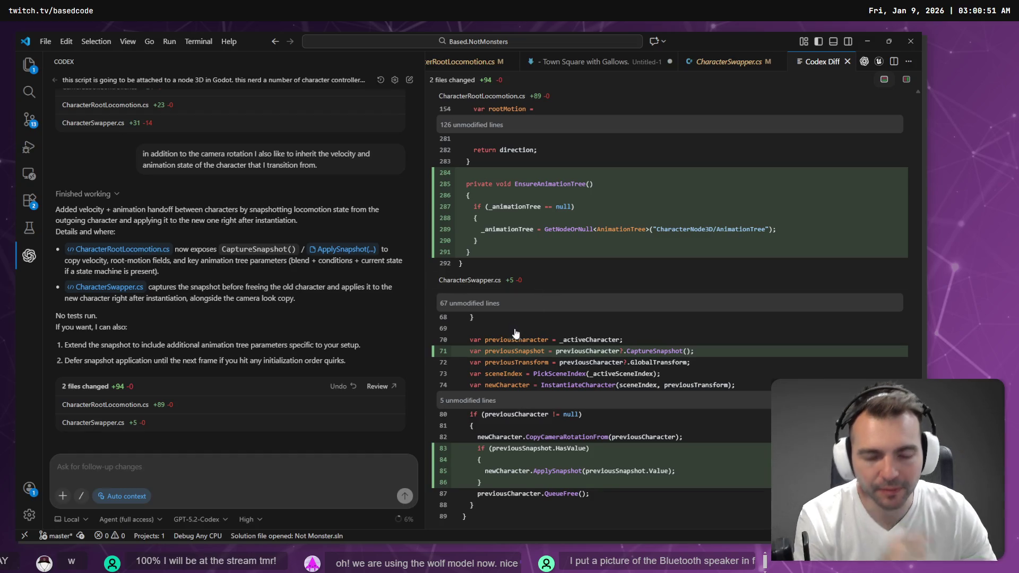
key("alt+Tab")
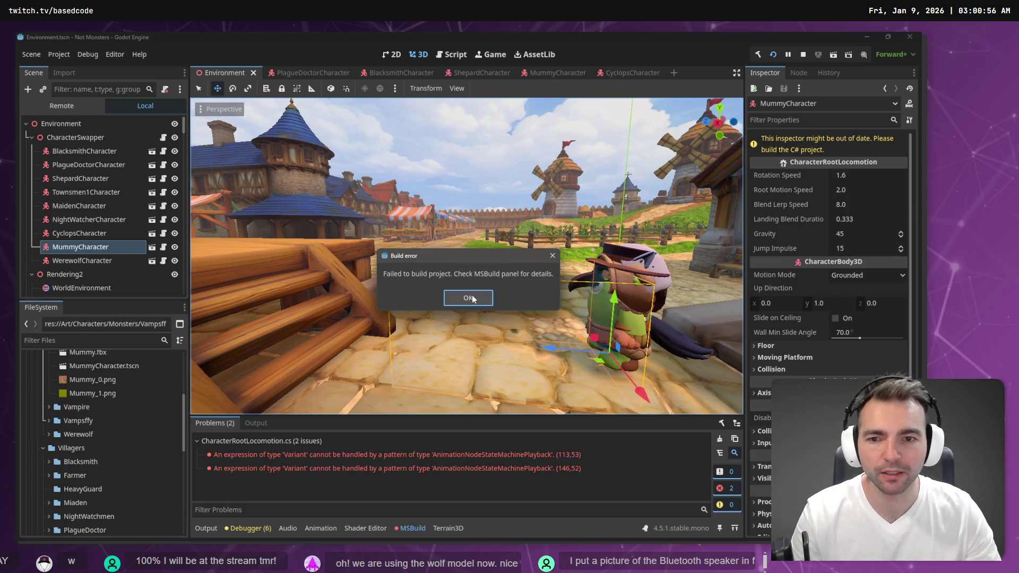
Step: Dismiss the build failure, jump to the CS8121 error at line 113, and copy its error text
left_click(469, 298)
double_click(442, 454)
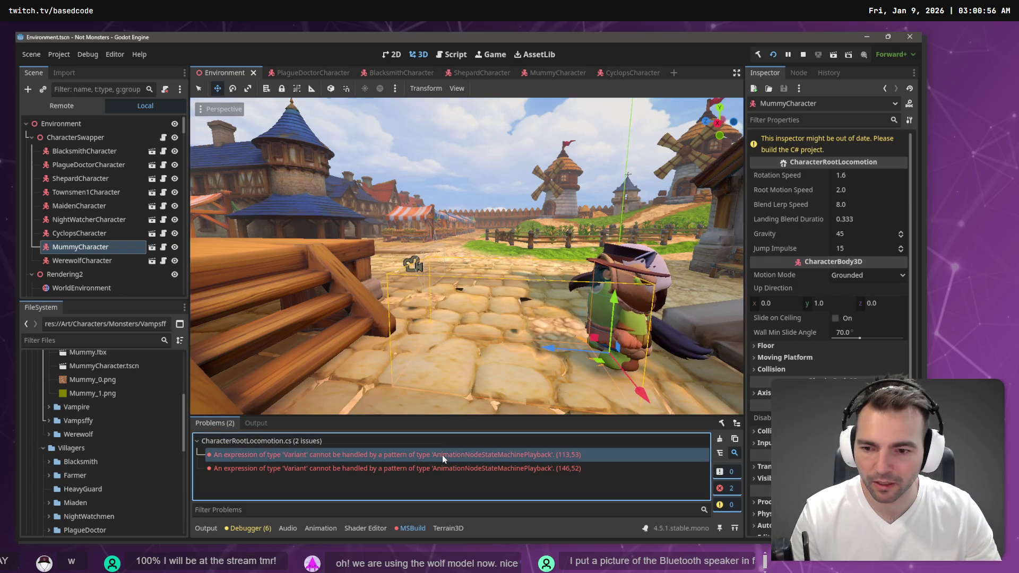
scroll(501, 348, "down", 3)
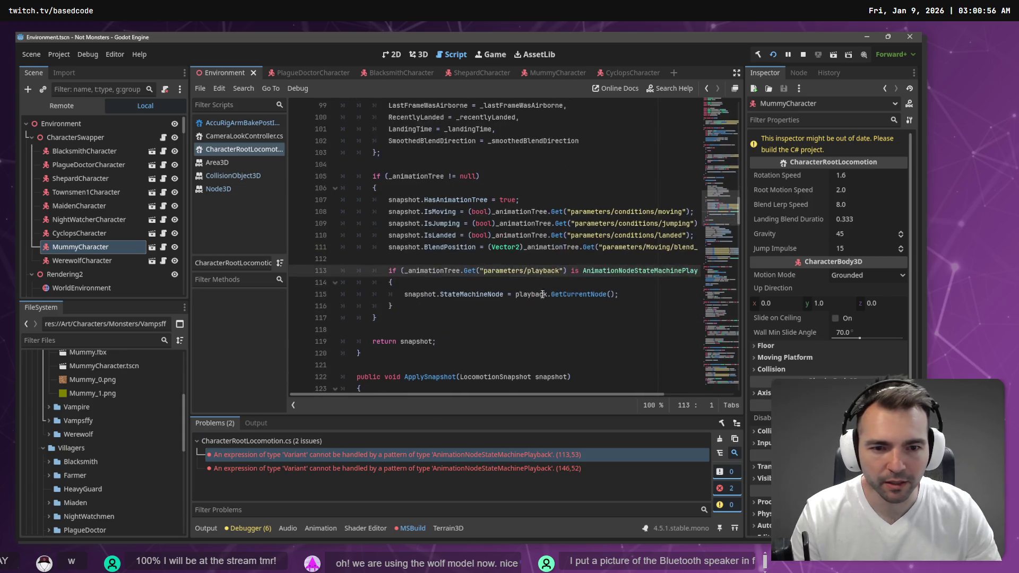
left_click_drag(465, 397, 567, 397)
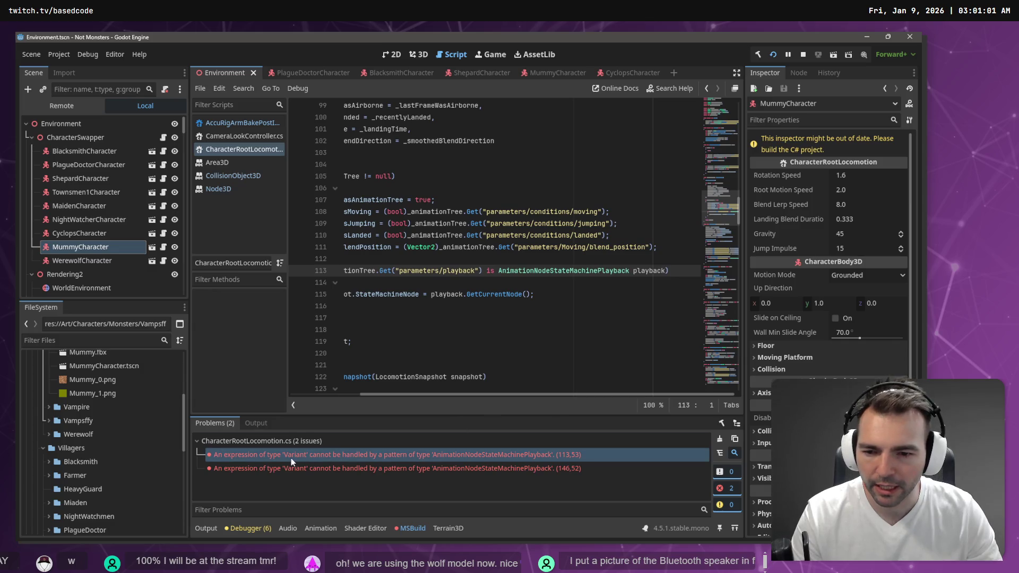
mouse_move(288, 458)
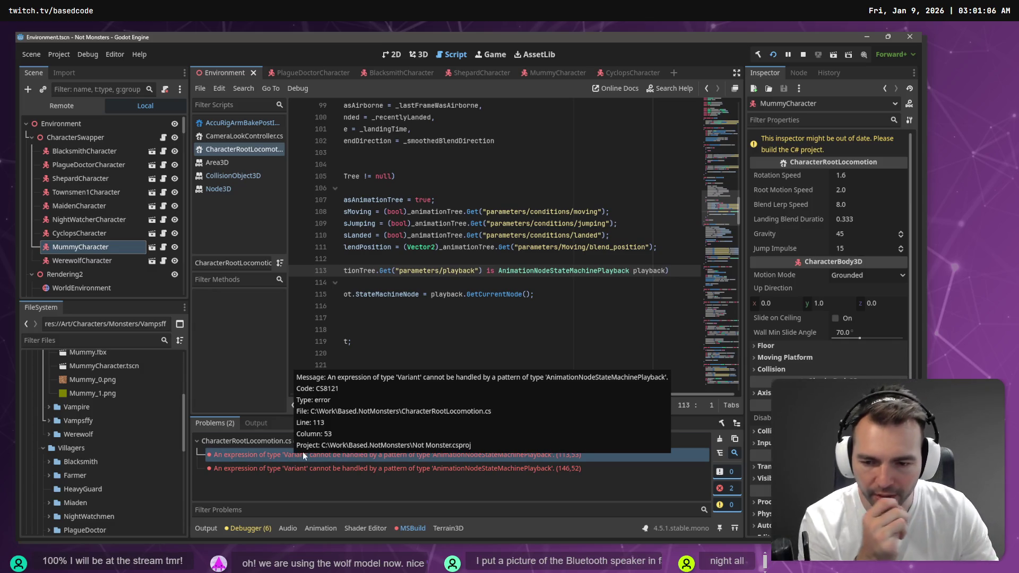
left_click(534, 455)
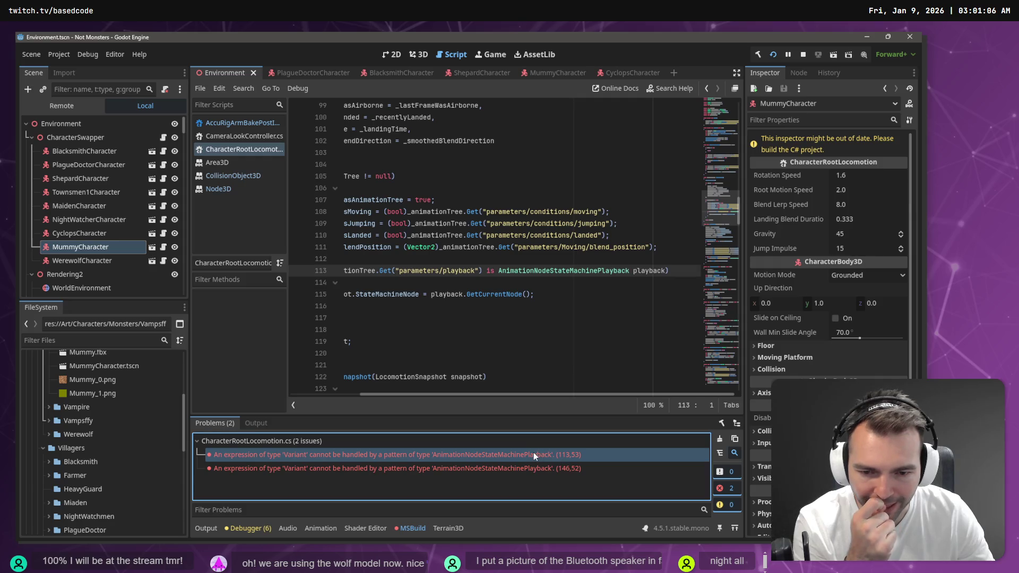
left_click(505, 455)
mouse_move(505, 455)
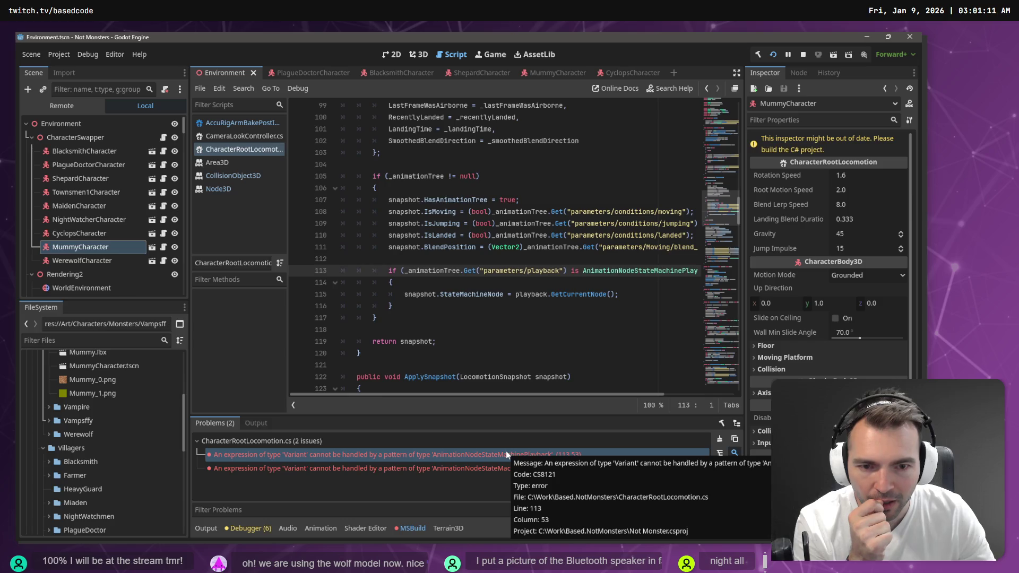
right_click(506, 453)
left_click(531, 457)
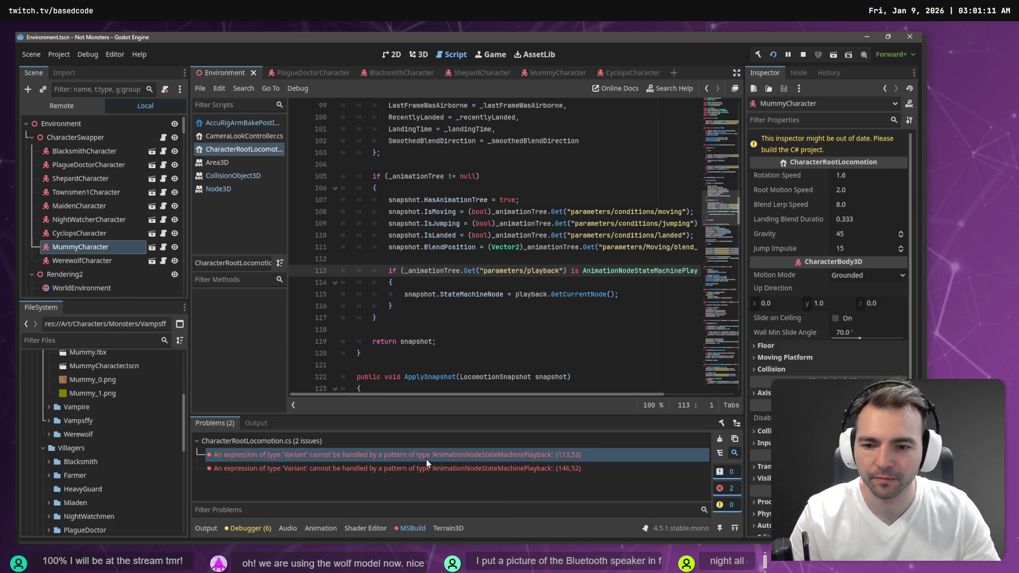
key("alt+Tab")
Step: Write 'We have the following errors:' in Codex with the first error pasted in code fences
type("W")
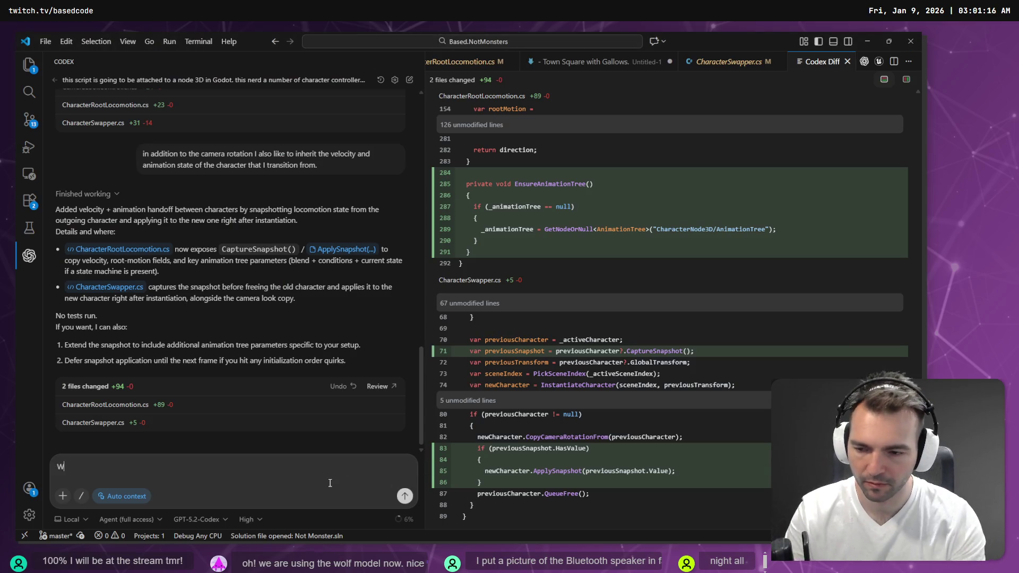
type("e have the fol")
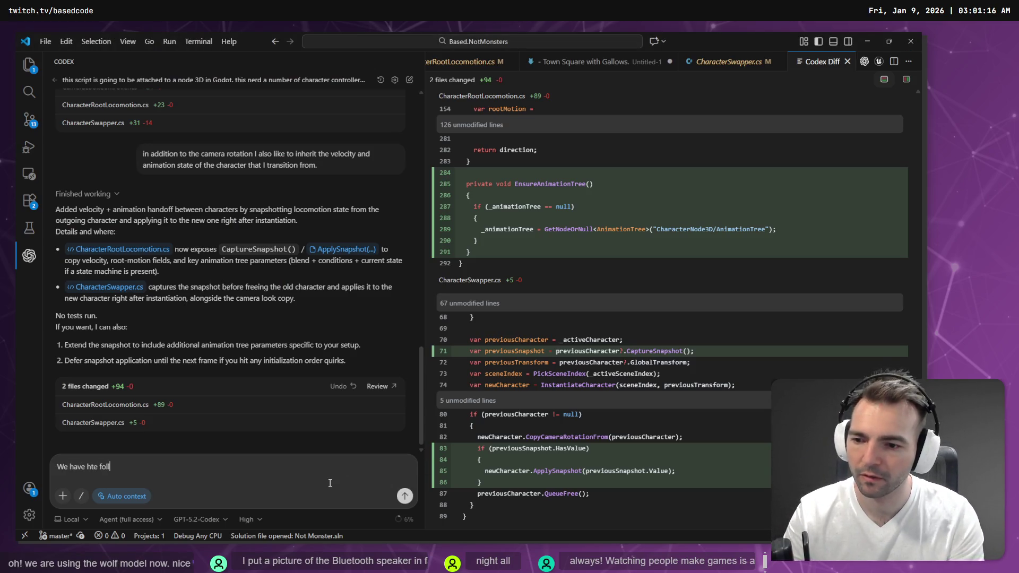
type("lowing erros")
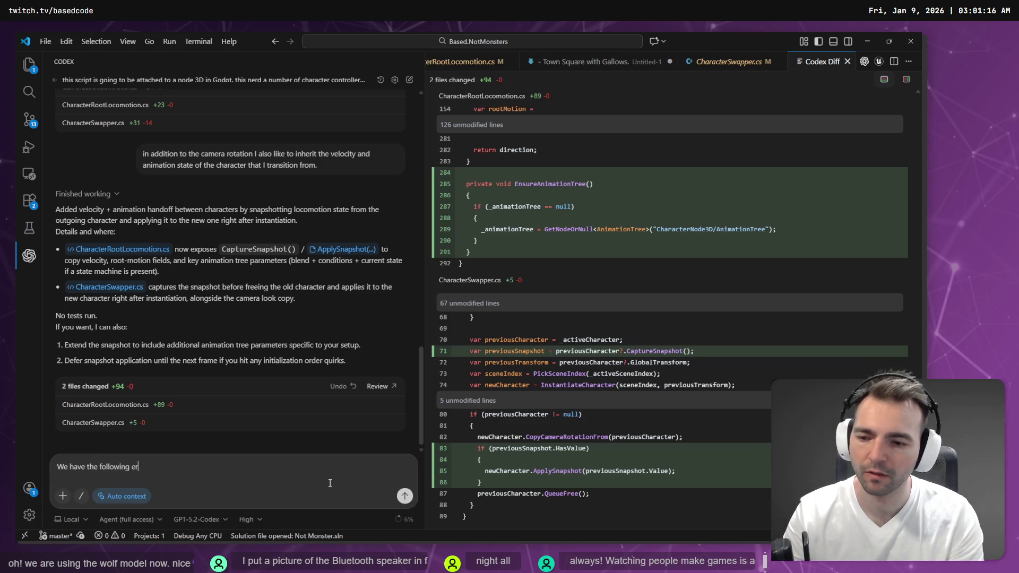
key("BackSpace")
key("BackSpace")
type("ors:")
key("shift+Return")
type("```")
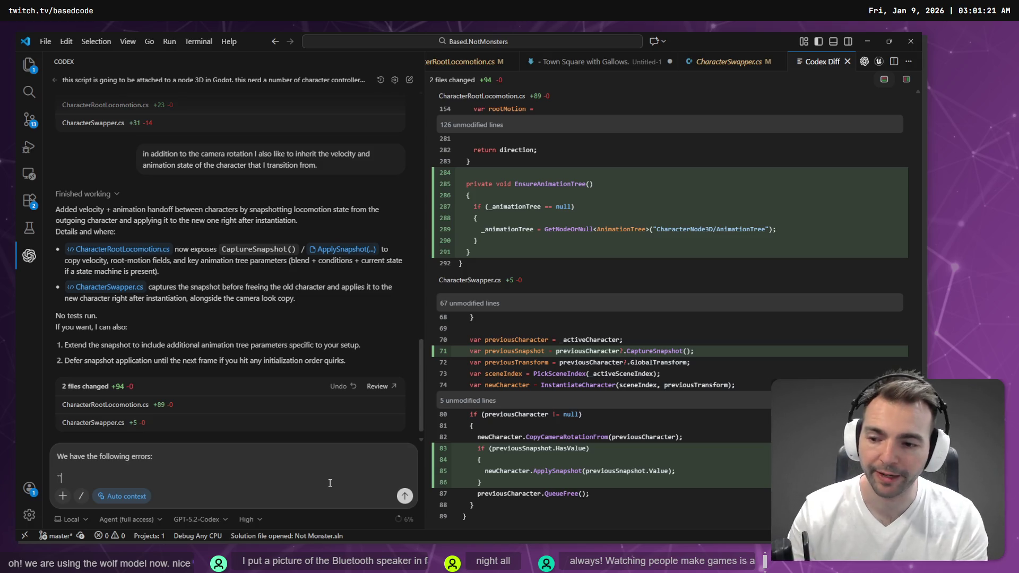
key("shift+Return")
key("shift+Return")
type("```")
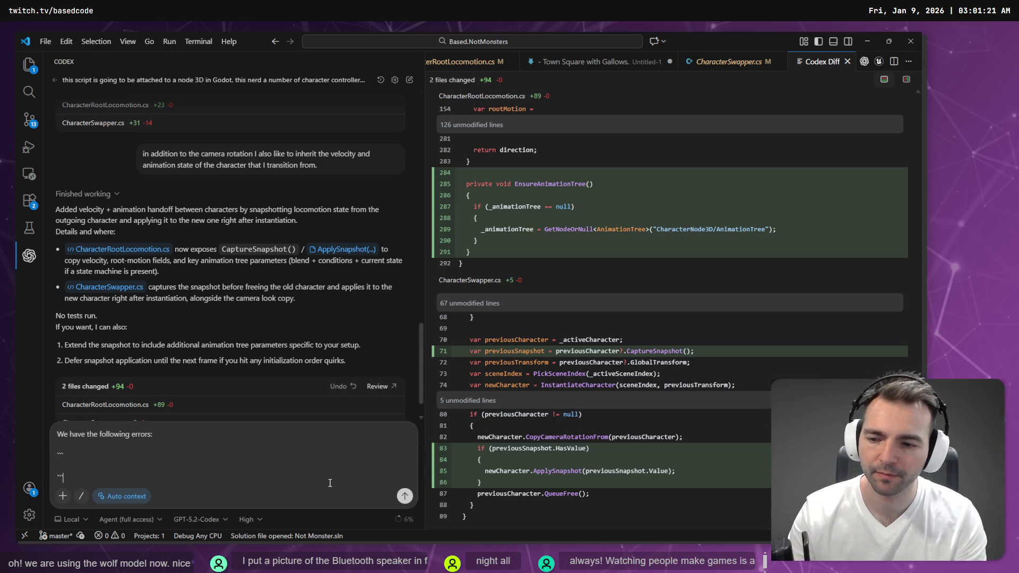
key("Up")
key("ctrl+v")
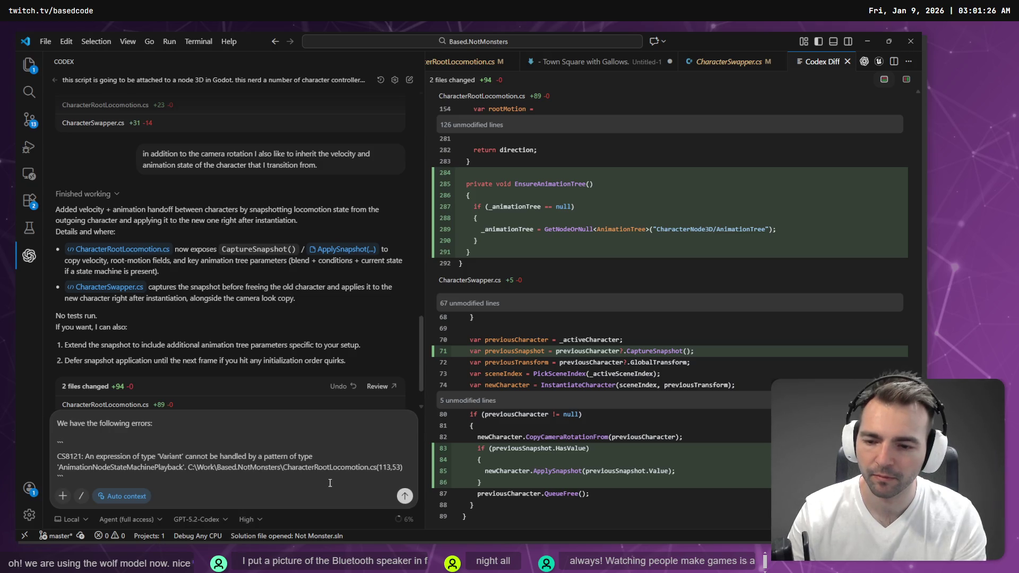
key("shift+Return")
type("```")
key("shift+Return")
key("shift+Return")
type("```")
key("shift+Return")
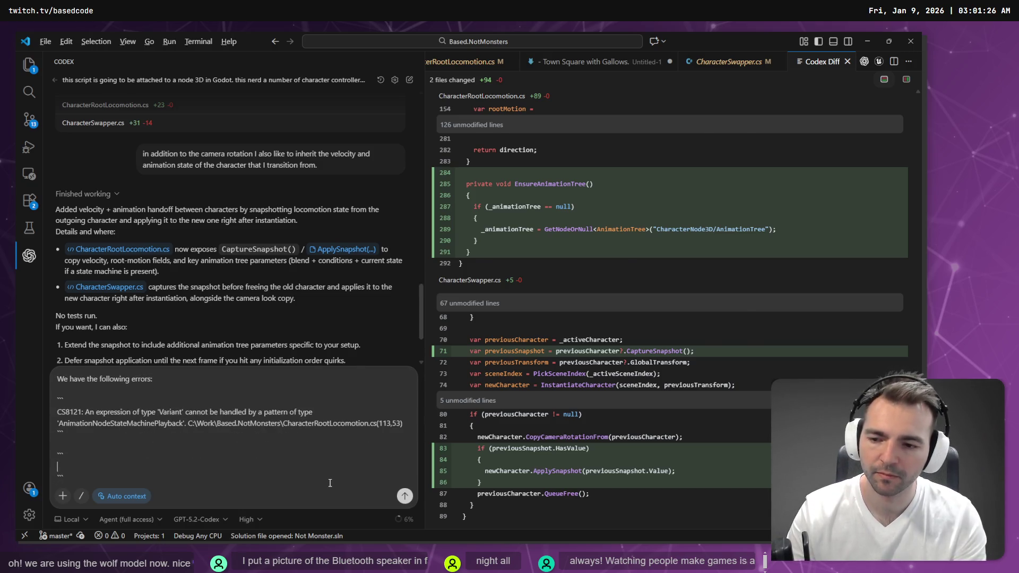
Step: Copy the second CS8121 error from Godot, paste it into the message, and send it
key("alt+Tab")
right_click(510, 469)
left_click(539, 476)
key("alt+Tab")
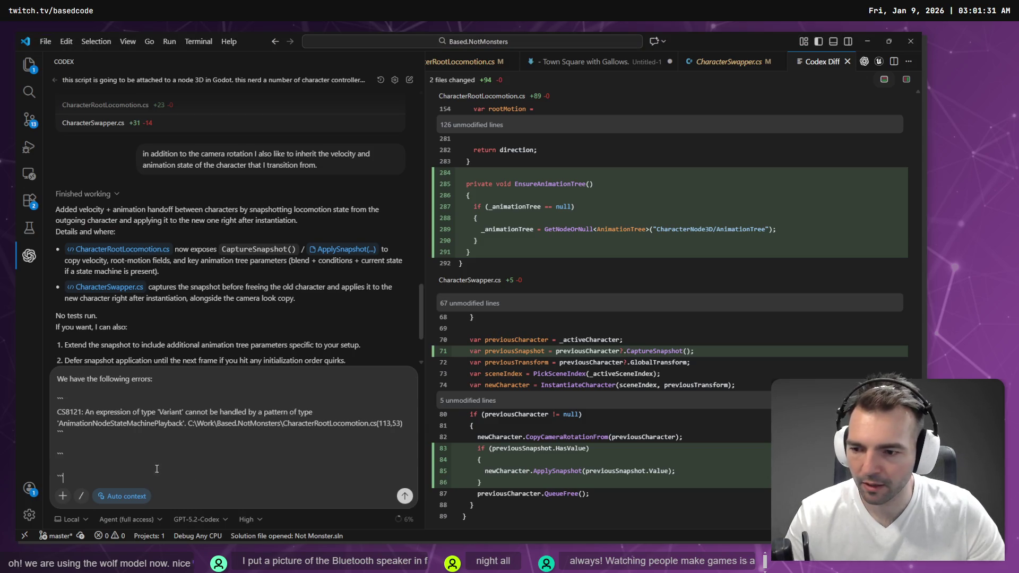
key("ctrl+v")
key("Return")
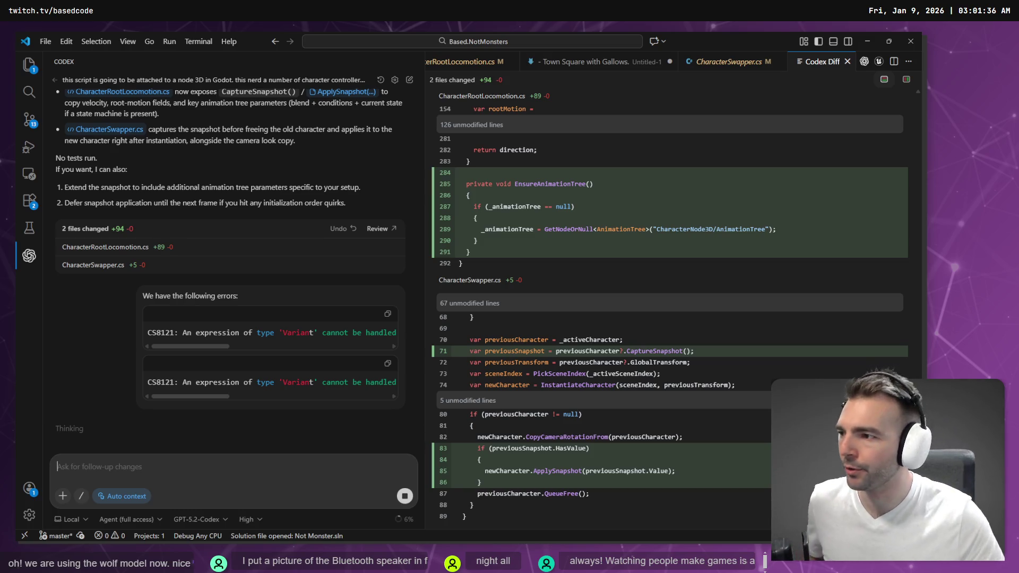
Step: Expand Codex's CharacterRootLocomotion.cs changes to review the fix
scroll(721, 377, "up", 15)
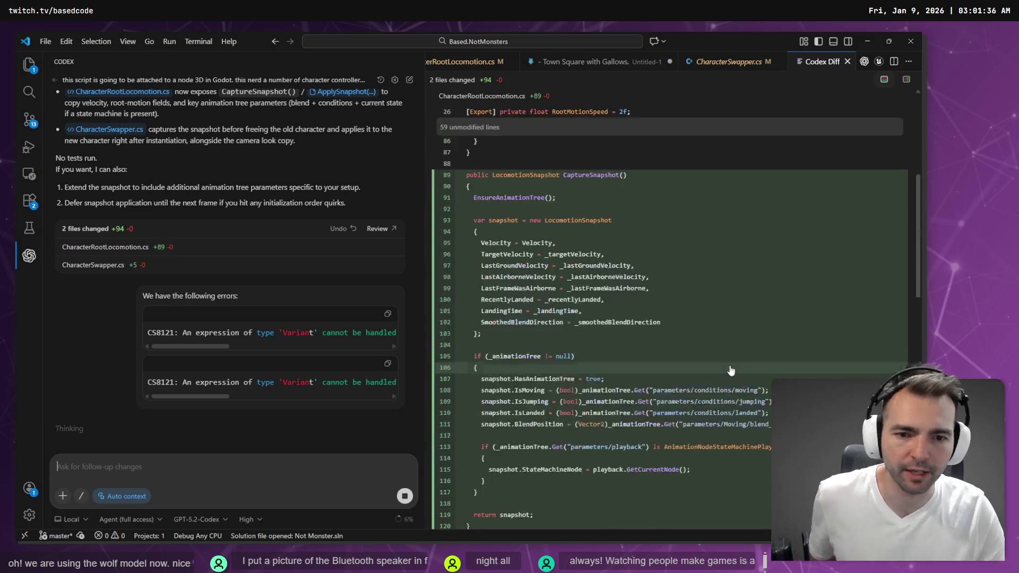
scroll(716, 355, "up", 10)
scroll(716, 356, "down", 5)
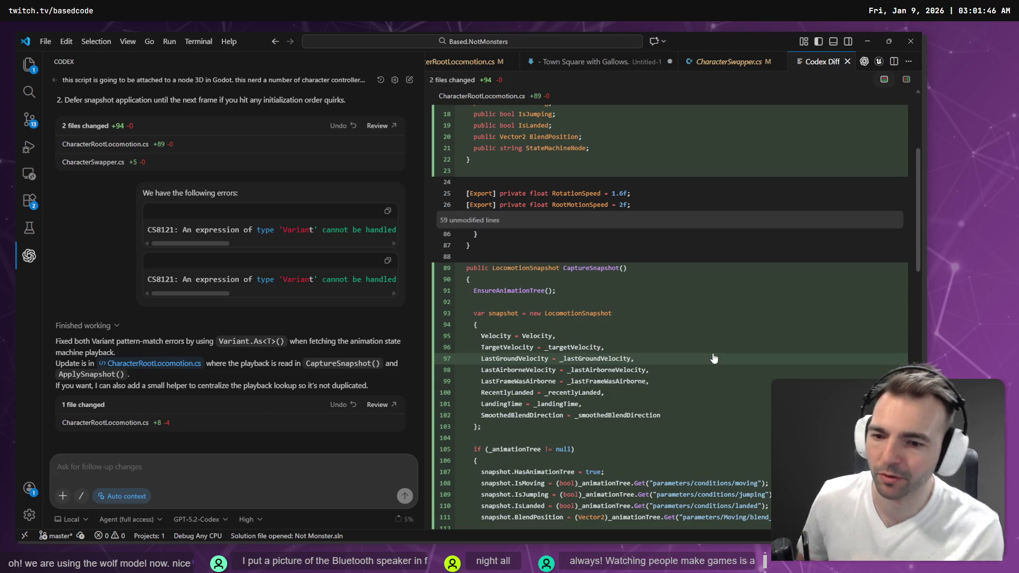
left_click(91, 423)
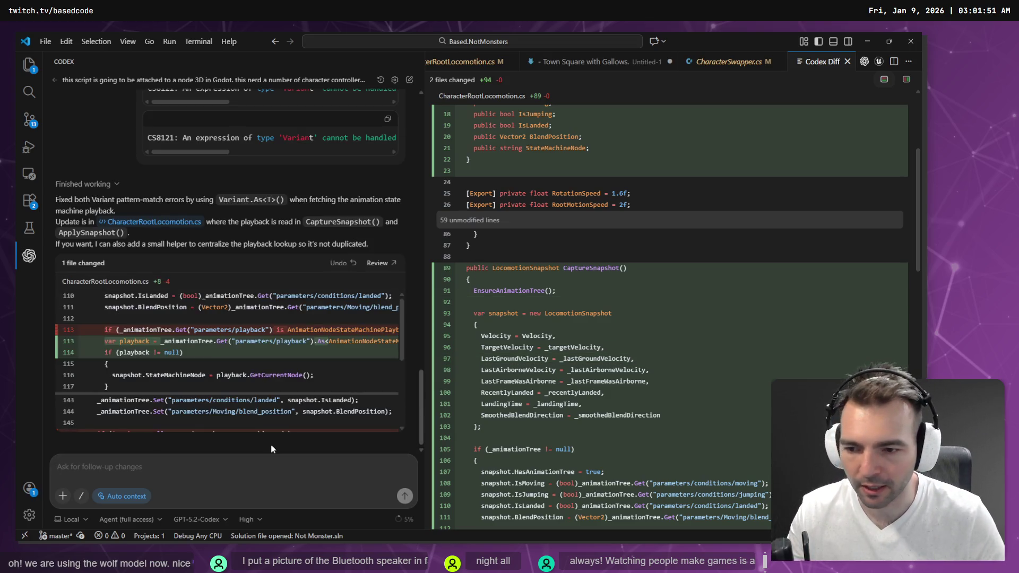
Step: Return to Godot's script editor and rebuild the .NET project so the CS8121 errors clear
key("alt+Tab")
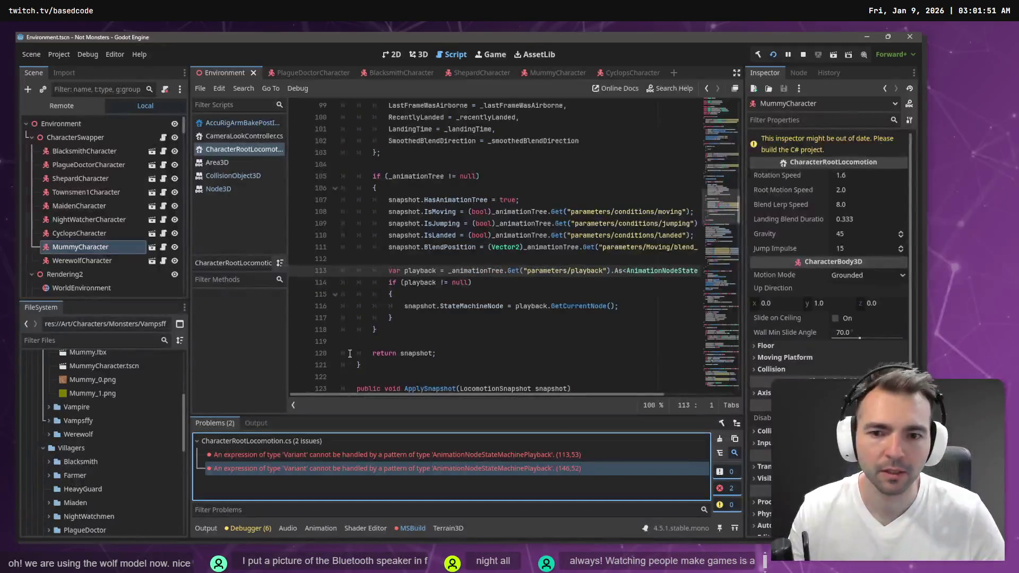
key("alt+Tab")
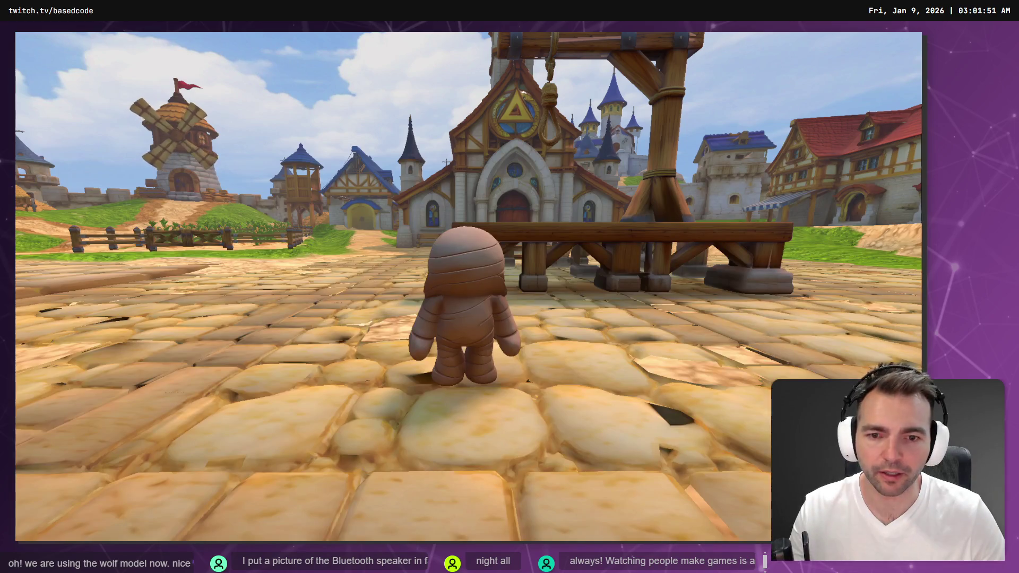
key("alt+Tab")
left_click(759, 54)
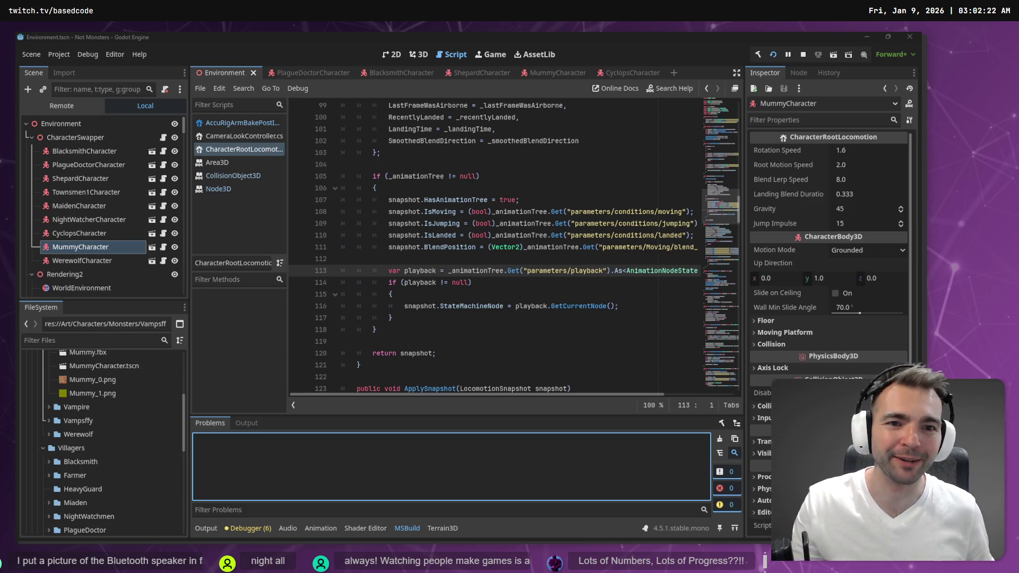
Step: Bring up the running game to test swapping from the mummy to the werewolf
key("alt+Tab")
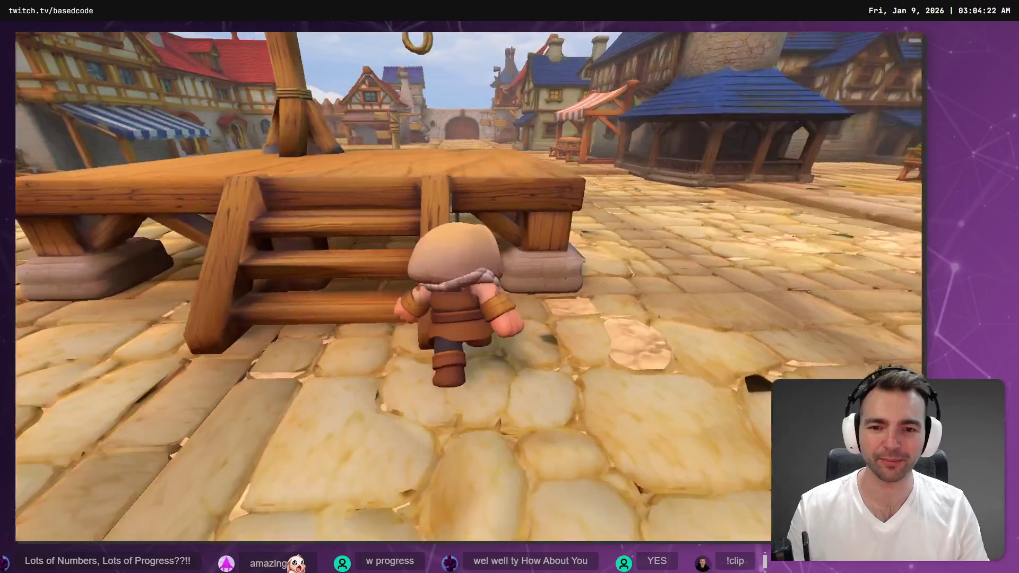
Step: Stop the test run with F8, returning to CharacterRootLocomotion.cs with no problems listed
key("F8")
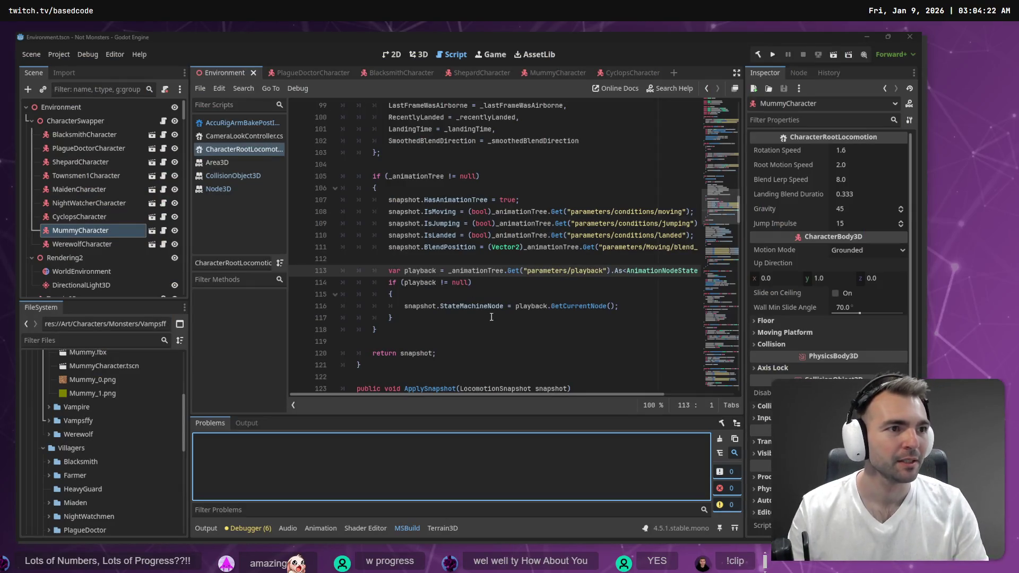
Step: Rebuild the C# project and show the Environment scene in the 3D view
left_click(756, 55)
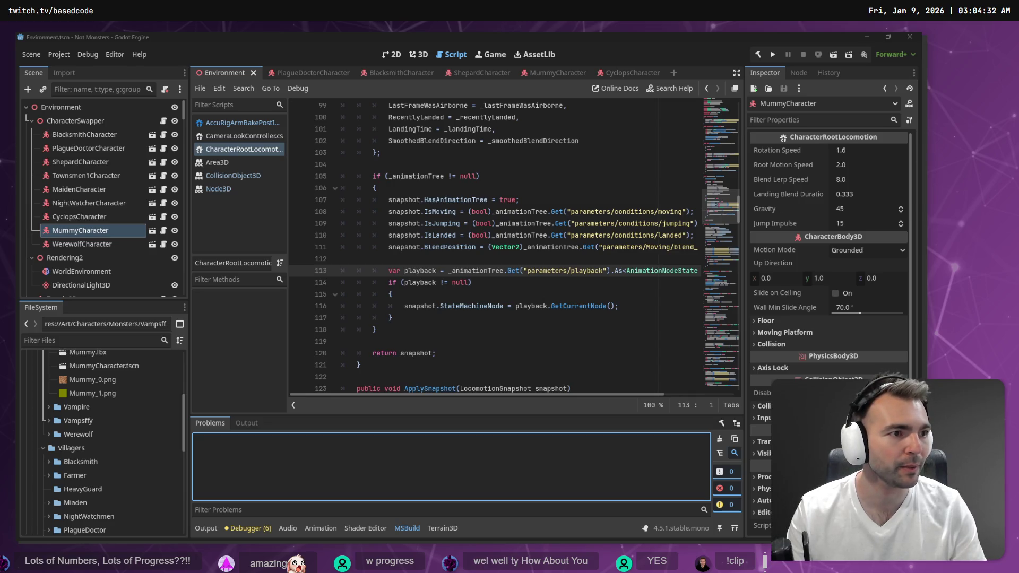
left_click(425, 55)
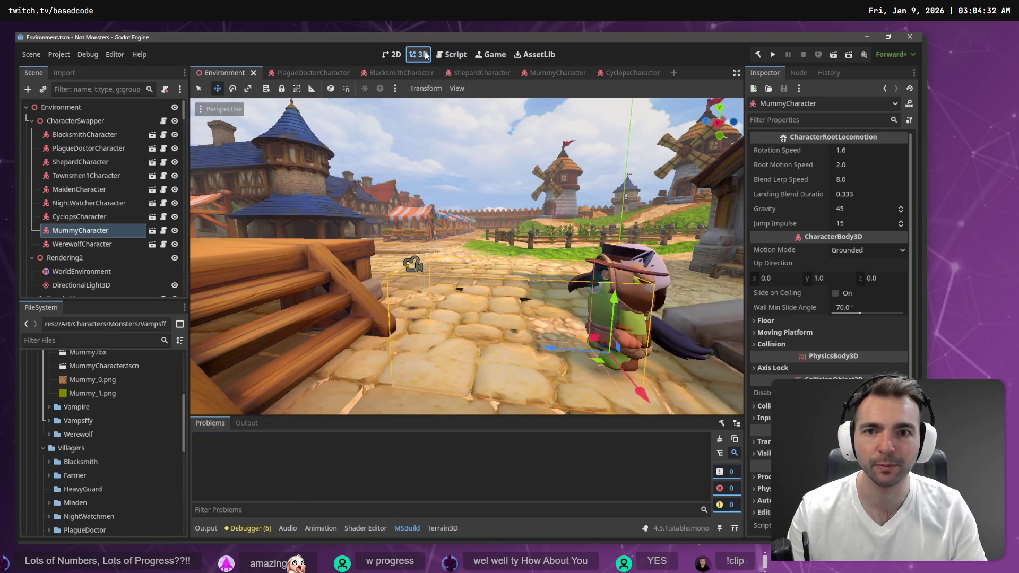
Step: Relaunch the game and run the hooded character forward from the church into the village
key("F5")
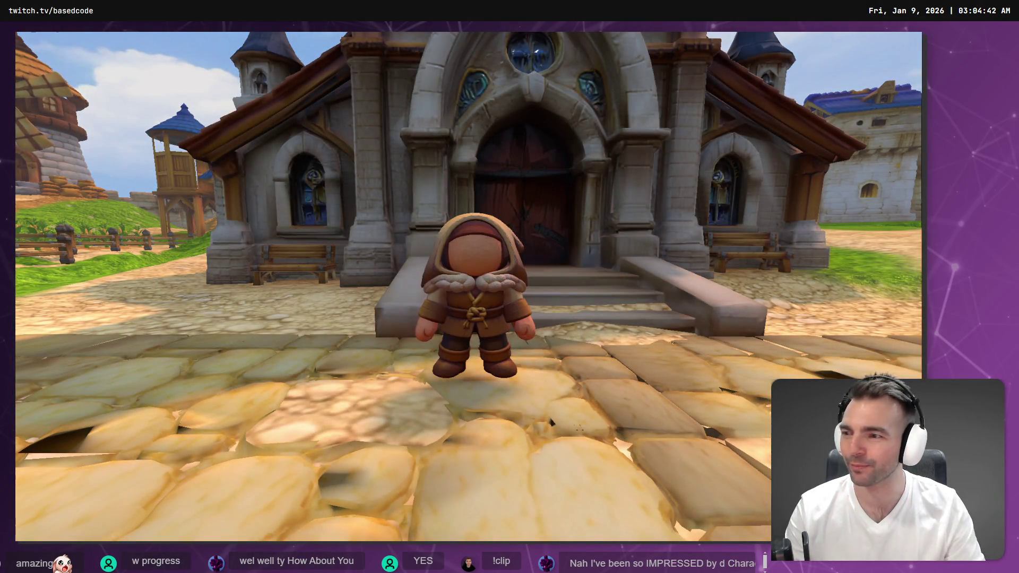
key("w")
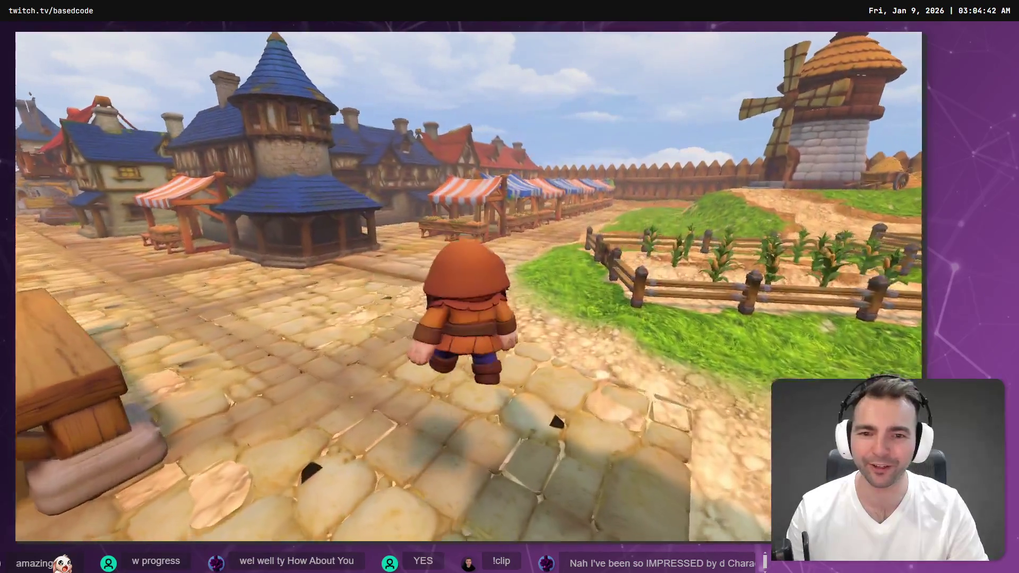
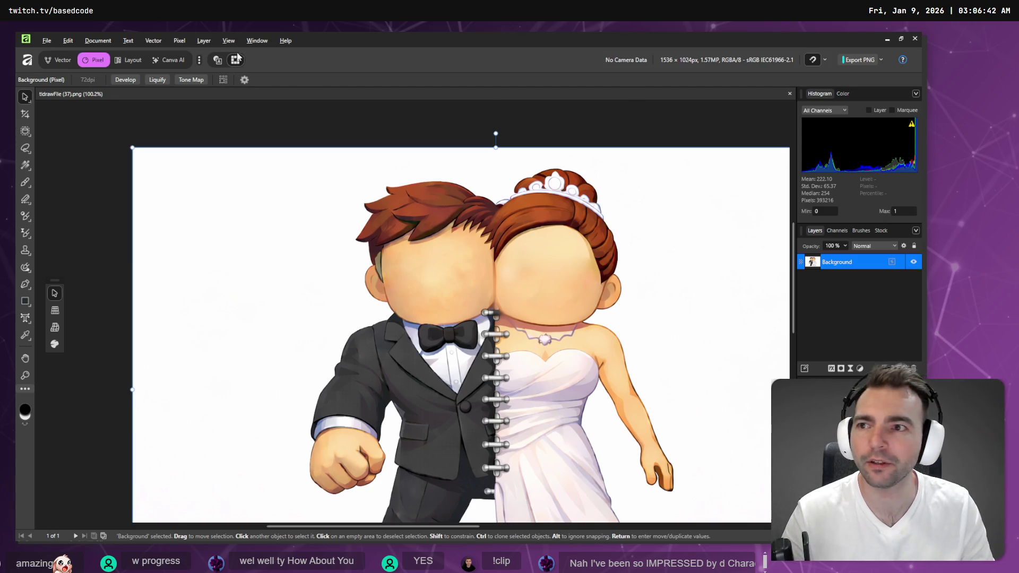
Step: Close the wedding-couple PNG in Affinity without saving its modifications
left_click(914, 40)
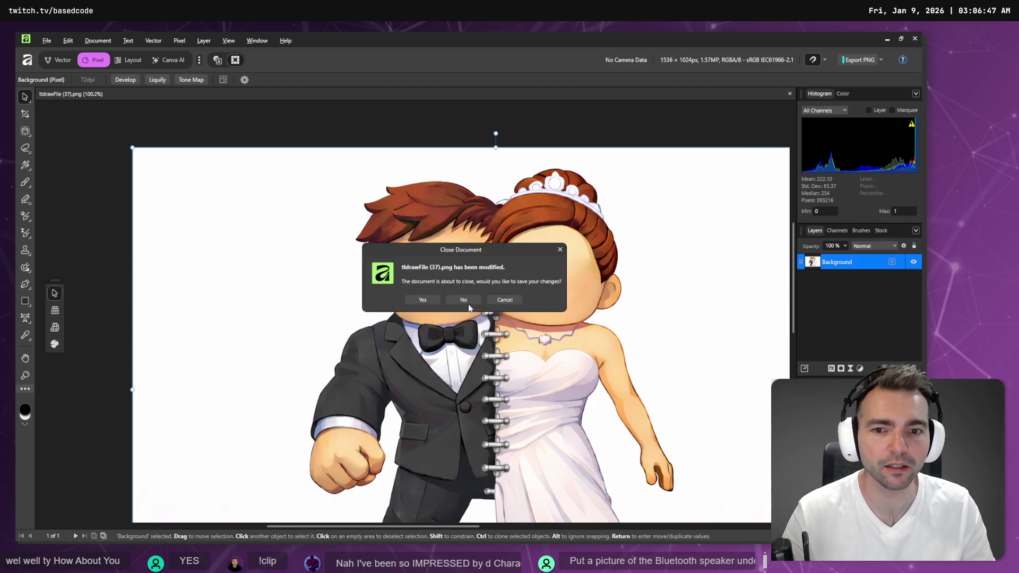
left_click(464, 300)
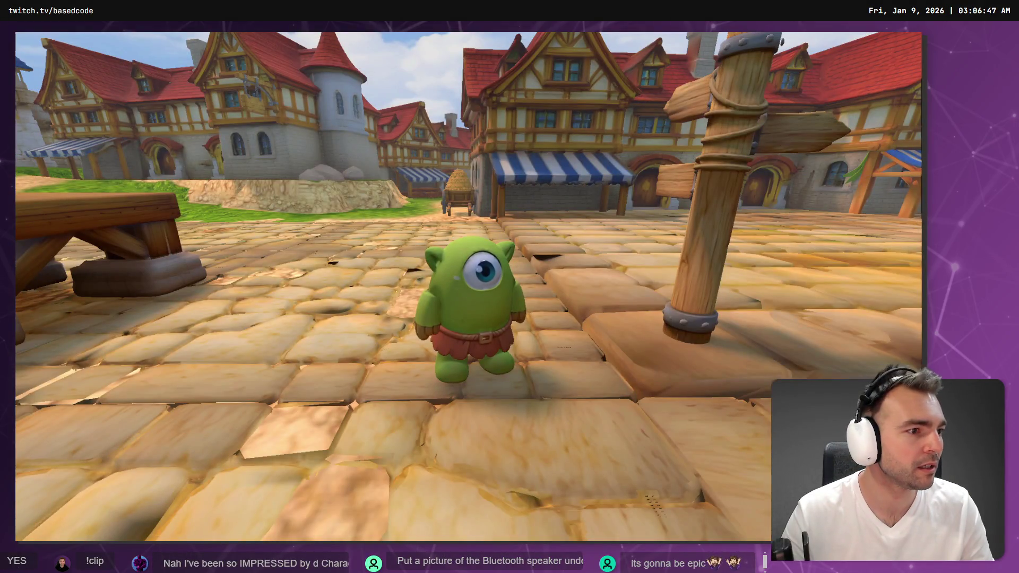
key("alt+Tab")
scroll(480, 289, "down", 3)
scroll(492, 287, "down", 8)
scroll(477, 286, "up", 8)
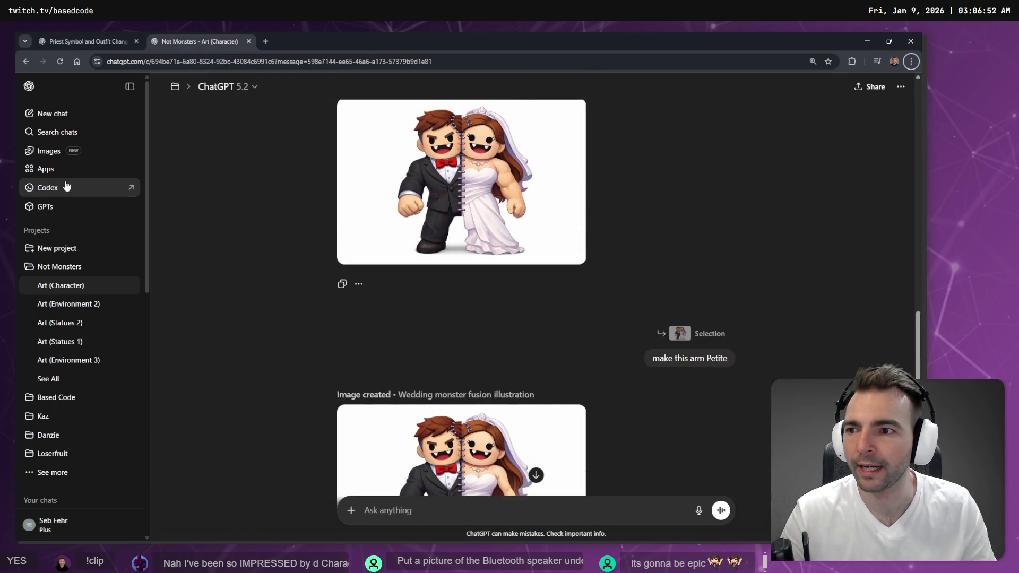
left_click(48, 151)
scroll(304, 300, "down", 5)
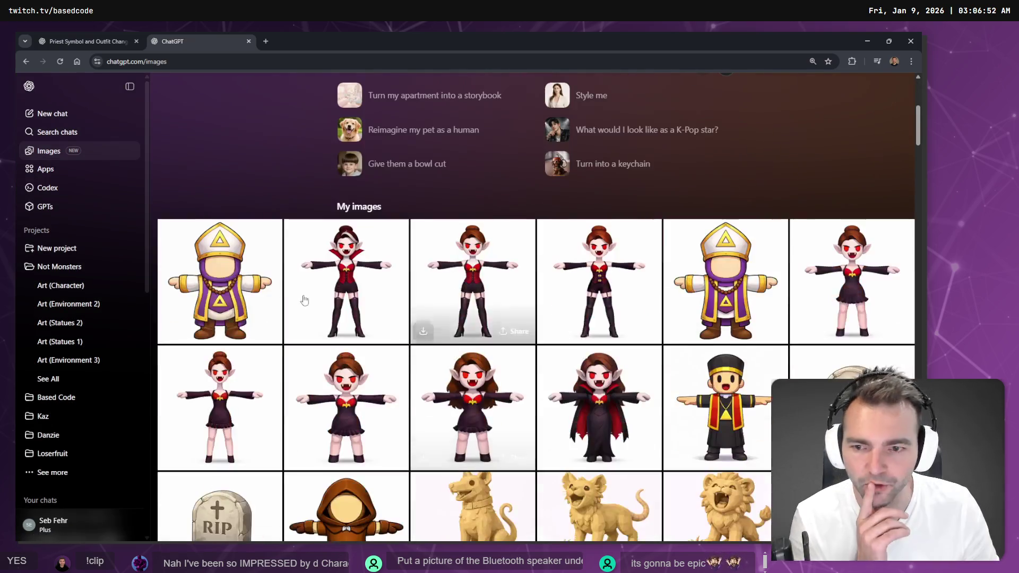
scroll(654, 278, "down", 20)
scroll(654, 278, "down", 16)
scroll(610, 184, "up", 7)
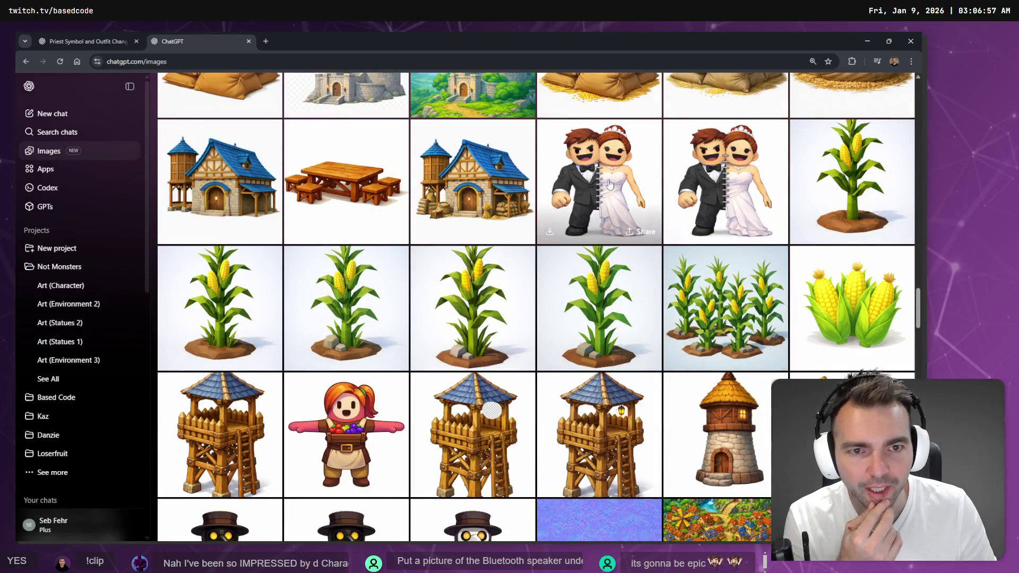
left_click(615, 241)
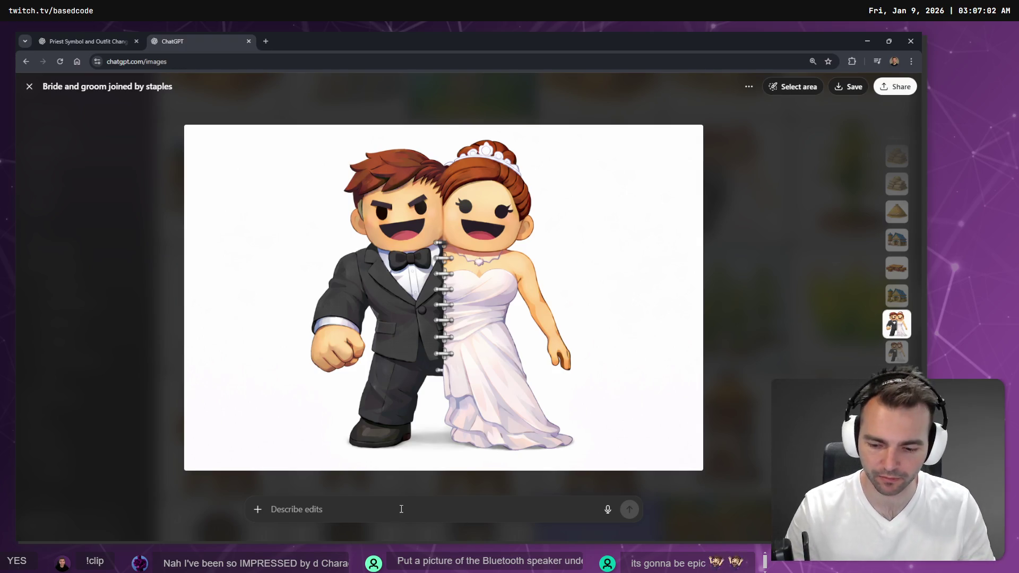
key("ctrl+super")
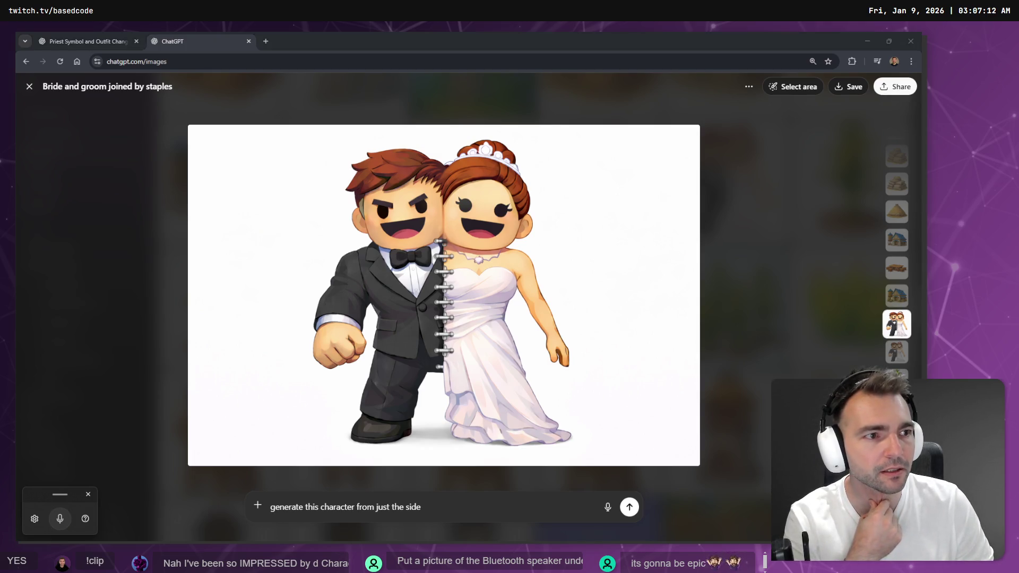
left_click(720, 185)
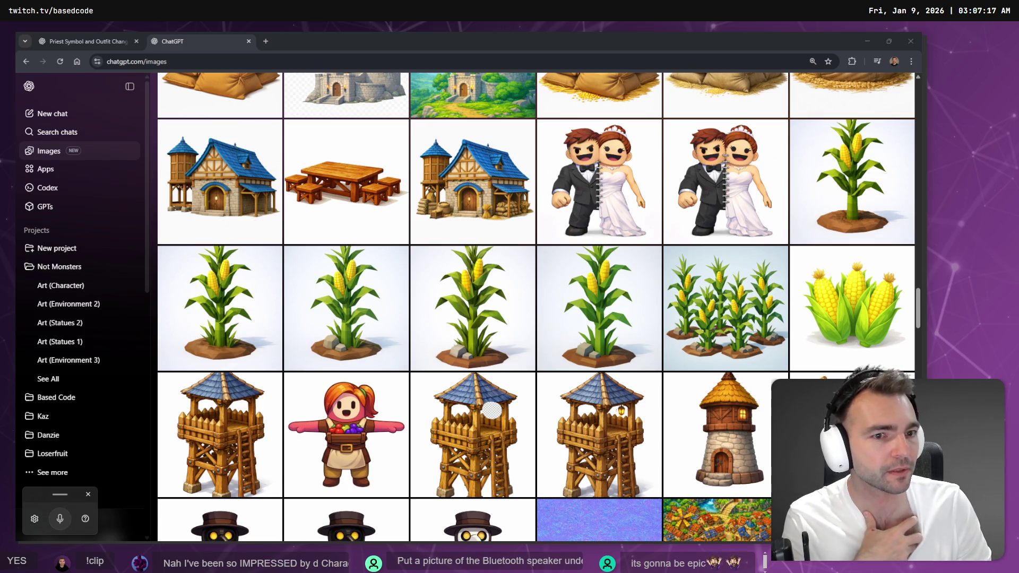
left_click(873, 35)
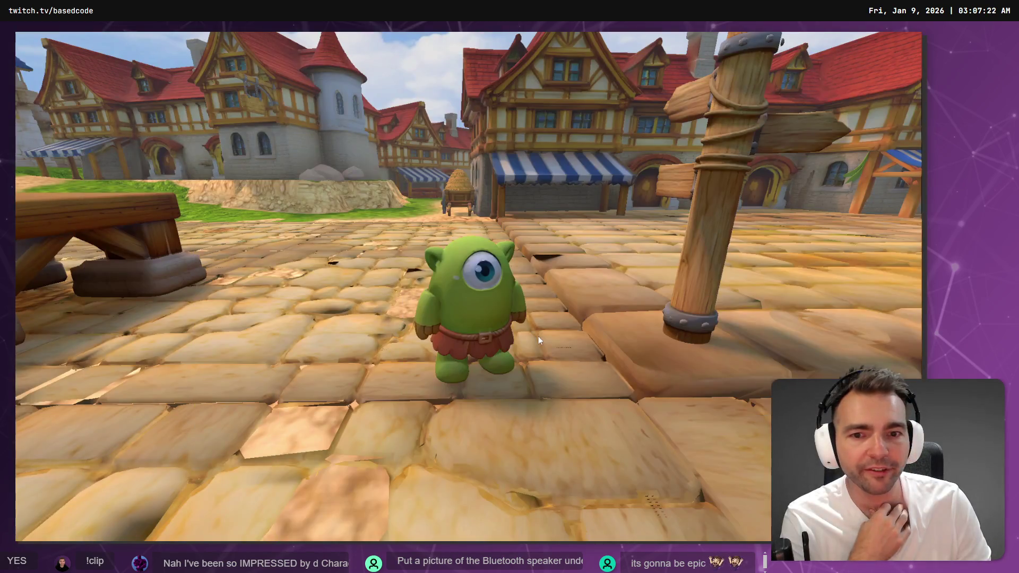
Step: Walk the monster around the sunny village square, then switch to Fork's pending changes
left_click(559, 206)
key("w")
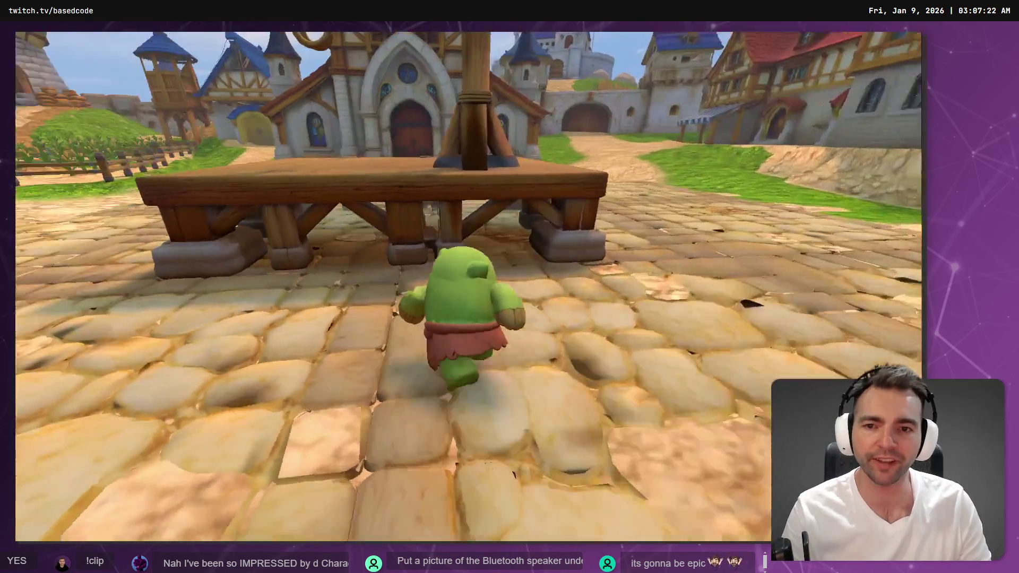
key("w")
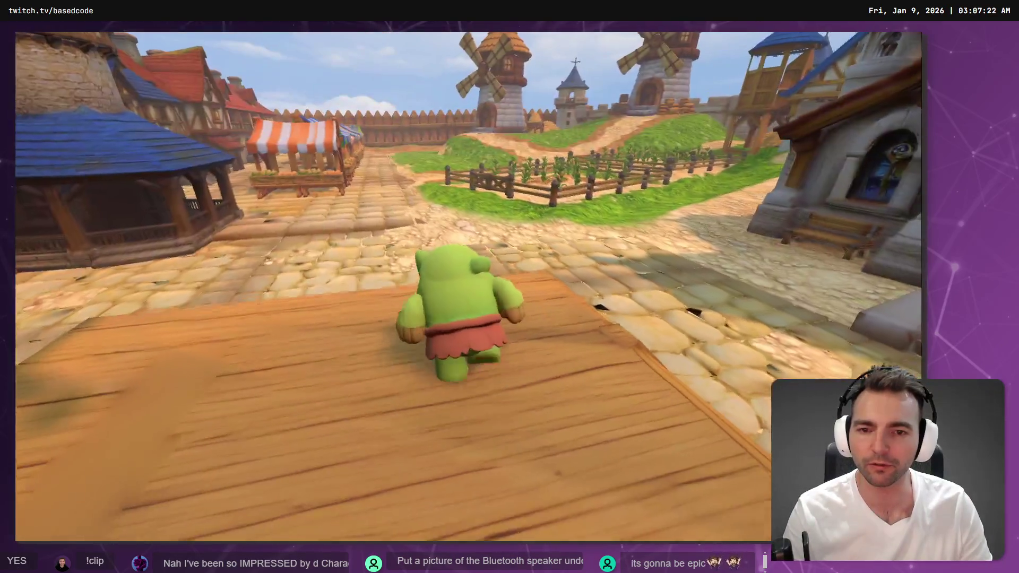
key("s")
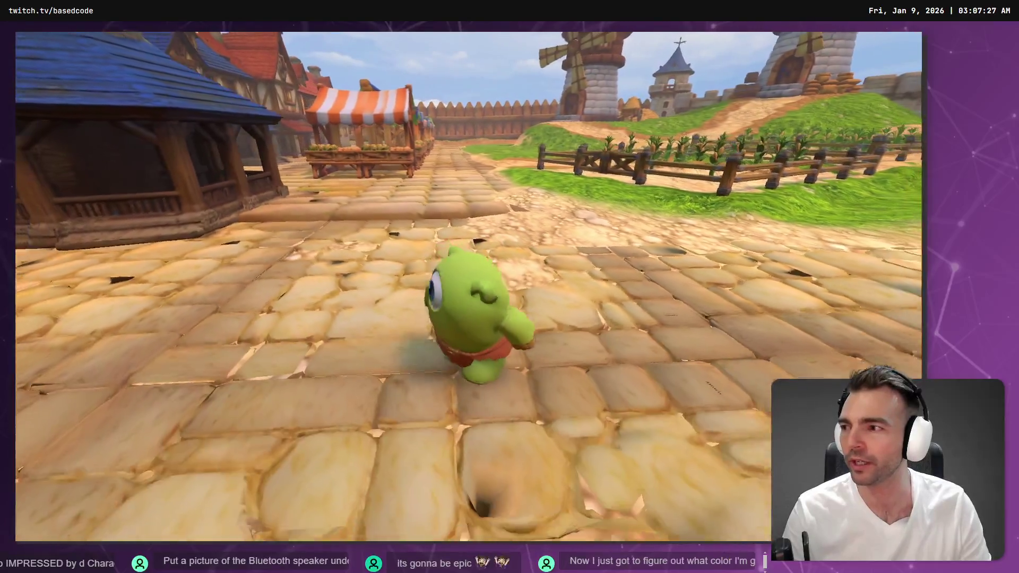
key("w")
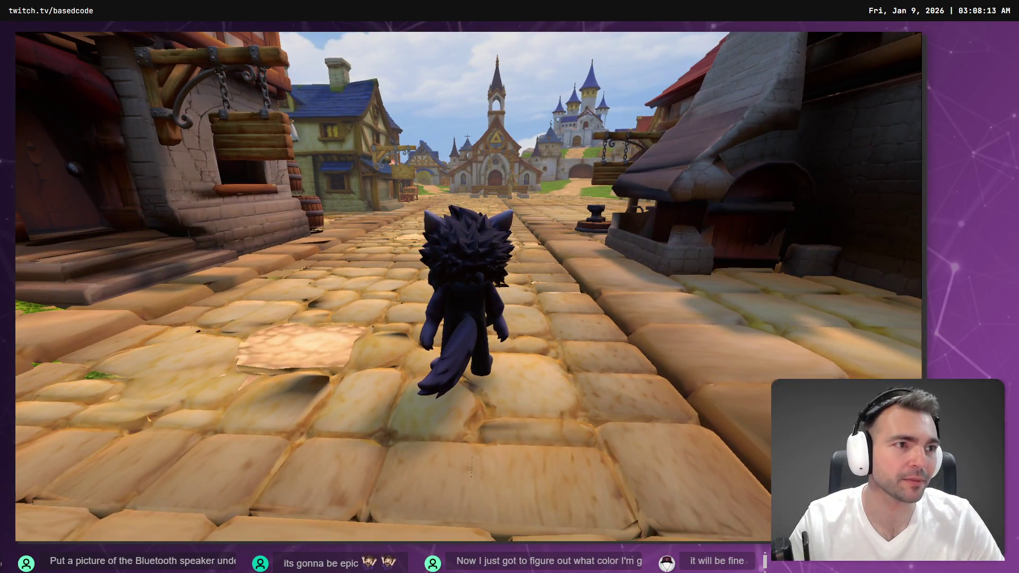
key("alt+Tab")
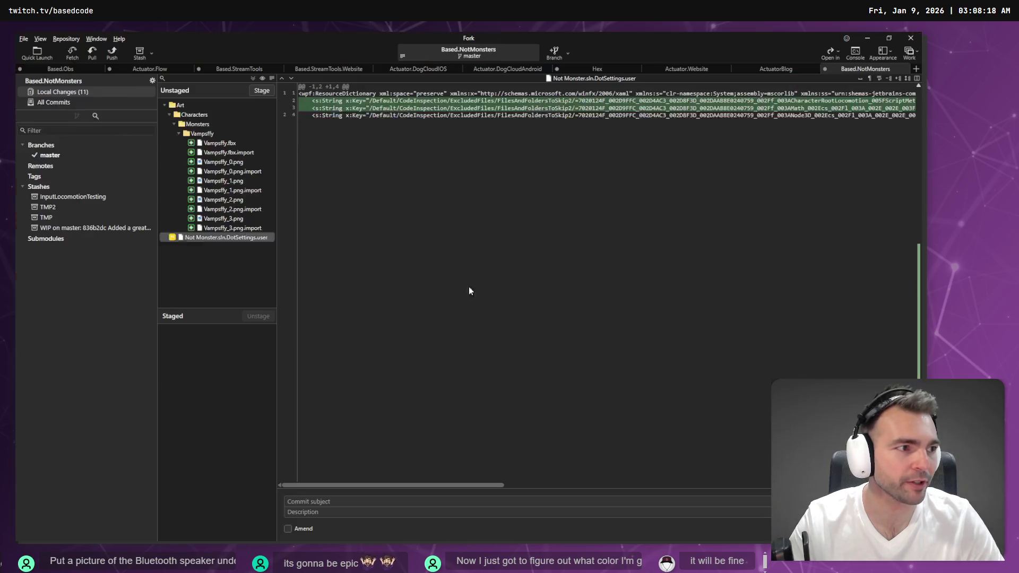
Step: Stage CharacterRootLocomotion.cs and CharacterSwapper.cs and commit them as 'Preserve animation and velocity between transitions.'
left_click(222, 239)
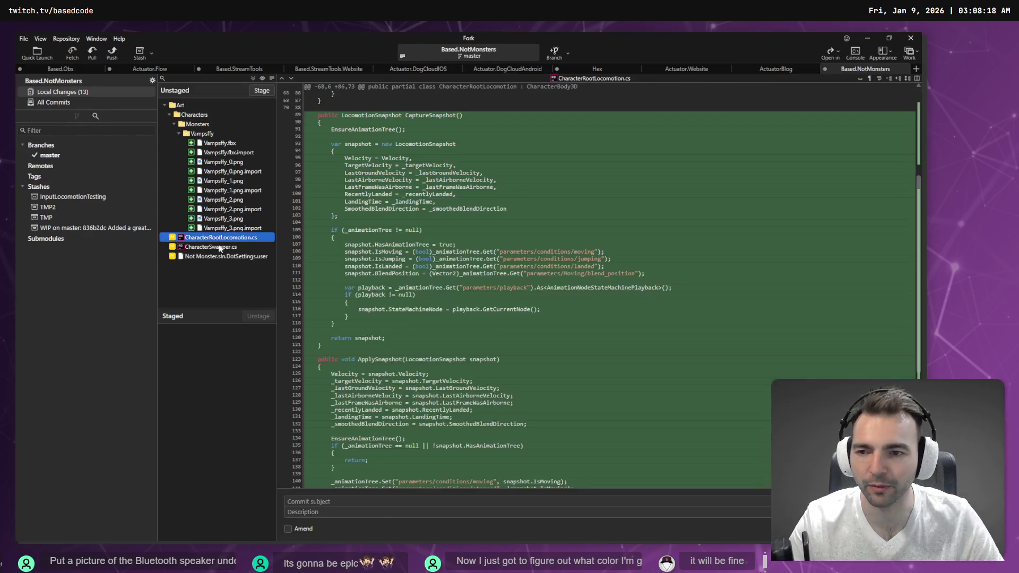
left_click(222, 247, "shift")
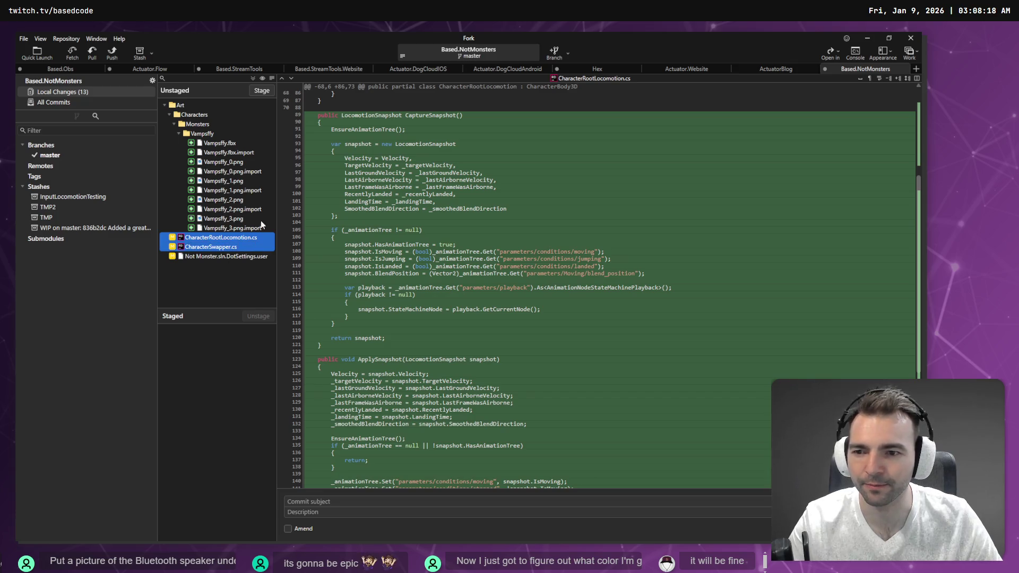
left_click(261, 90)
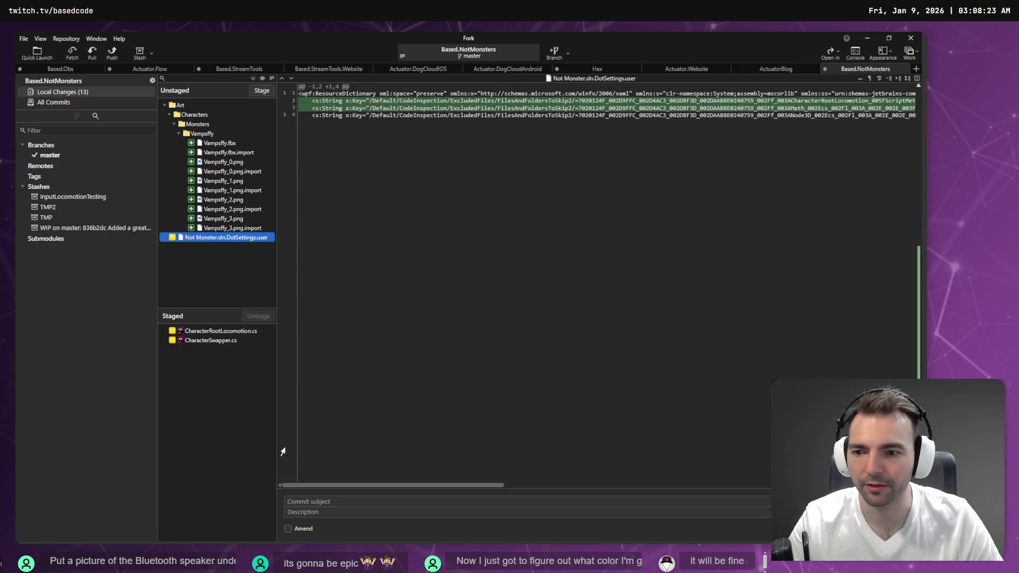
left_click(308, 512)
key("super+h")
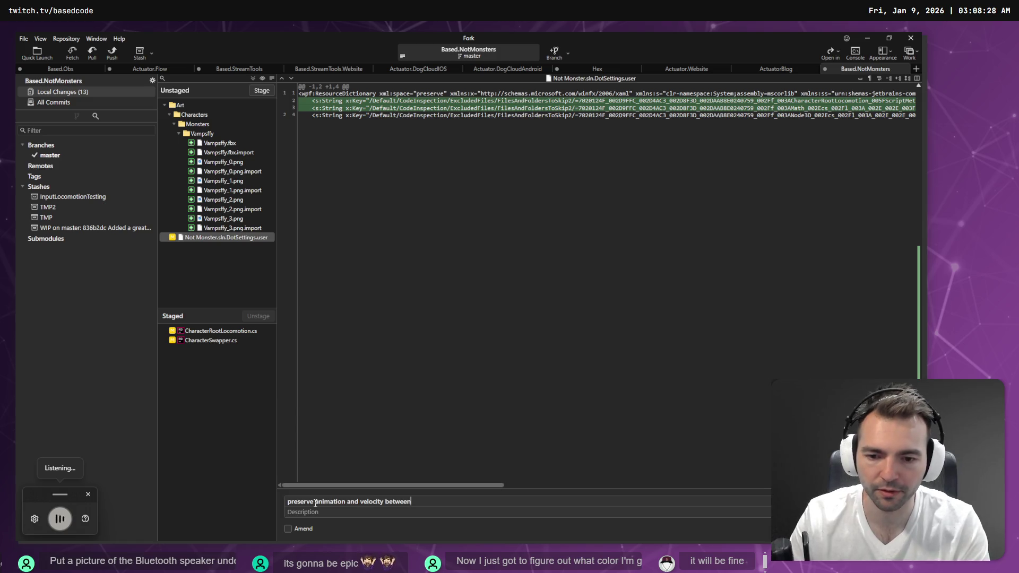
type("P")
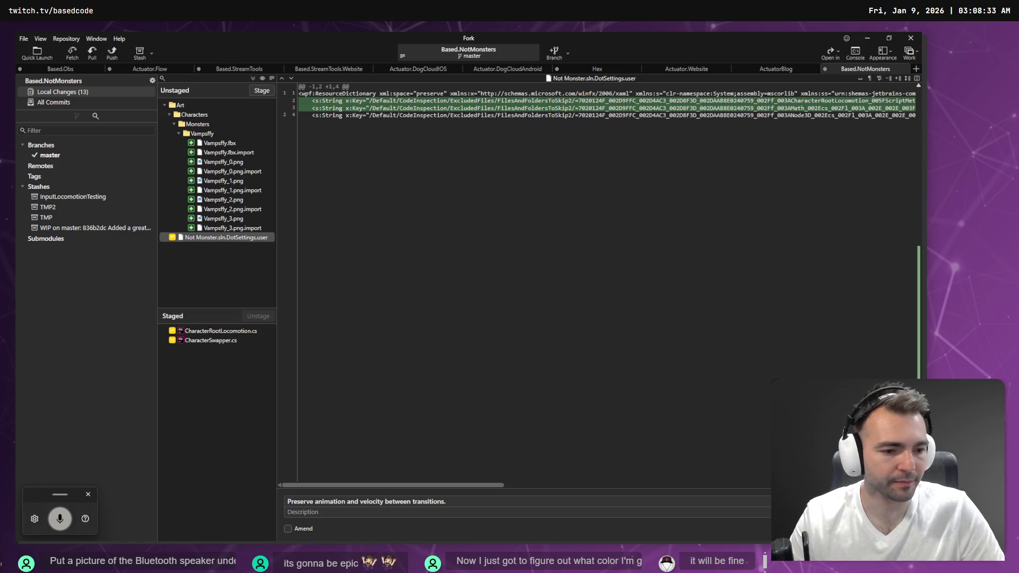
key("ctrl+Return")
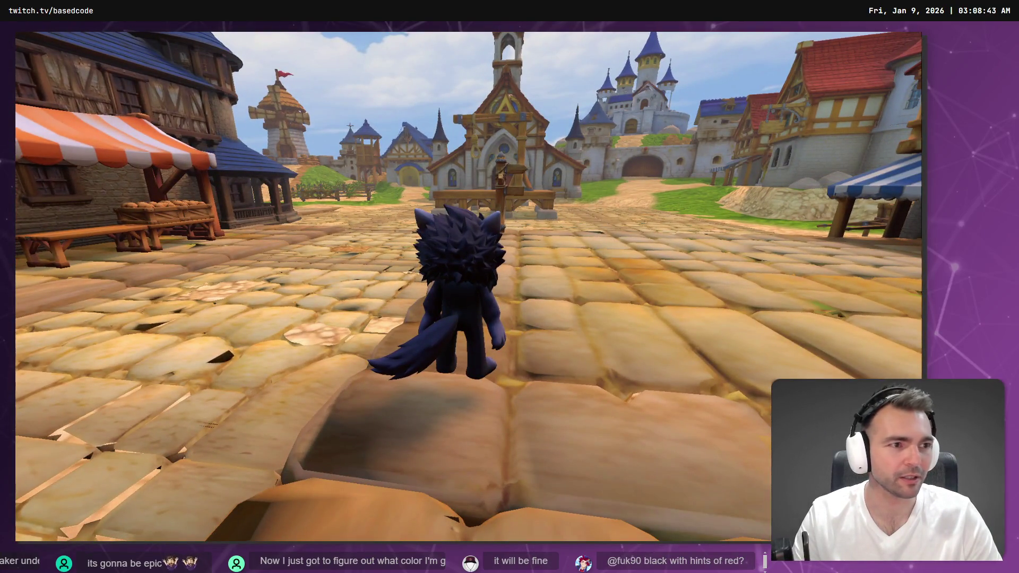
Step: In Godot, select the WorldEnvironment node and expand its Volumetric Fog settings
key("alt+Tab")
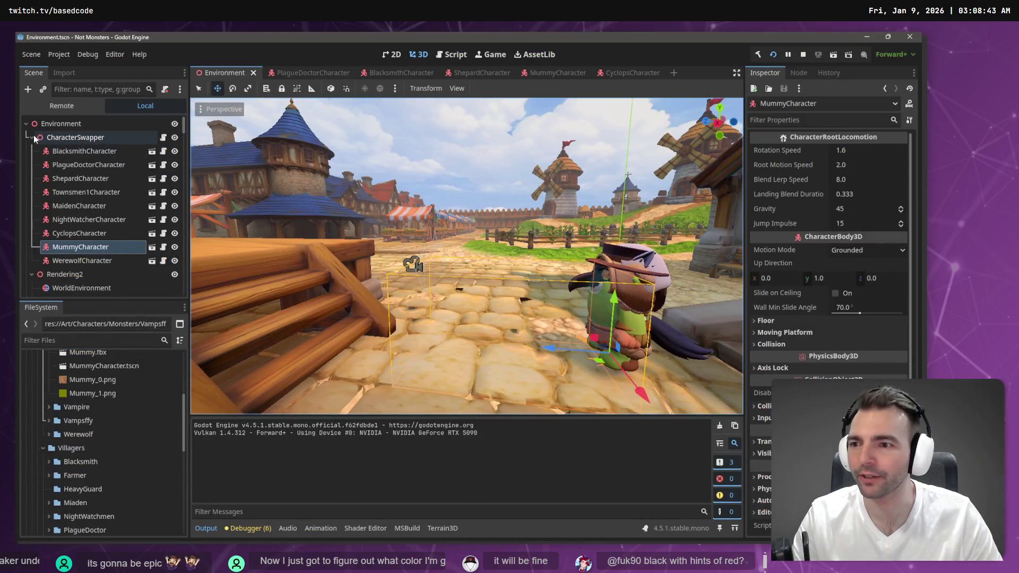
left_click(33, 137)
left_click(69, 163)
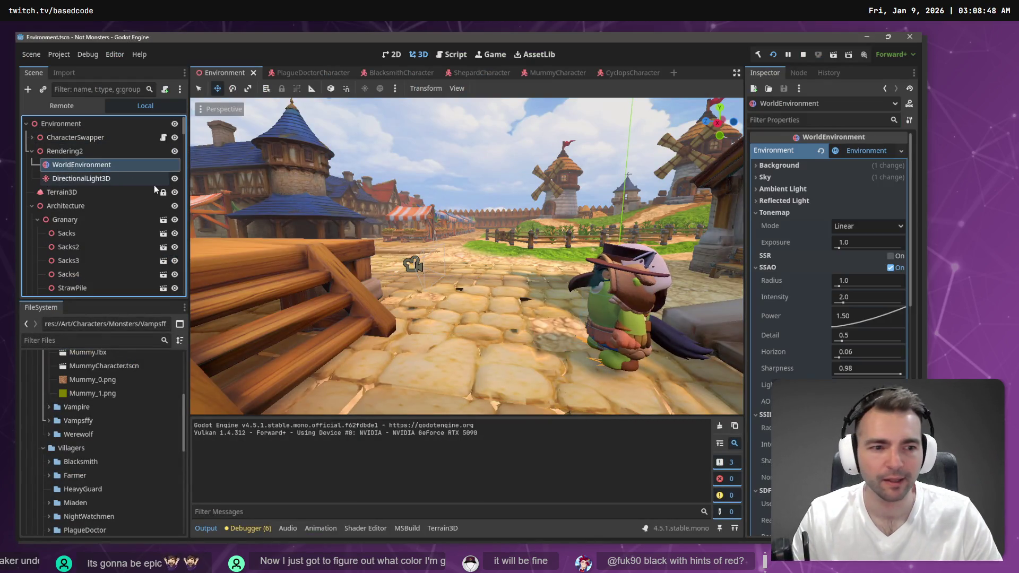
scroll(467, 276, "down", 3)
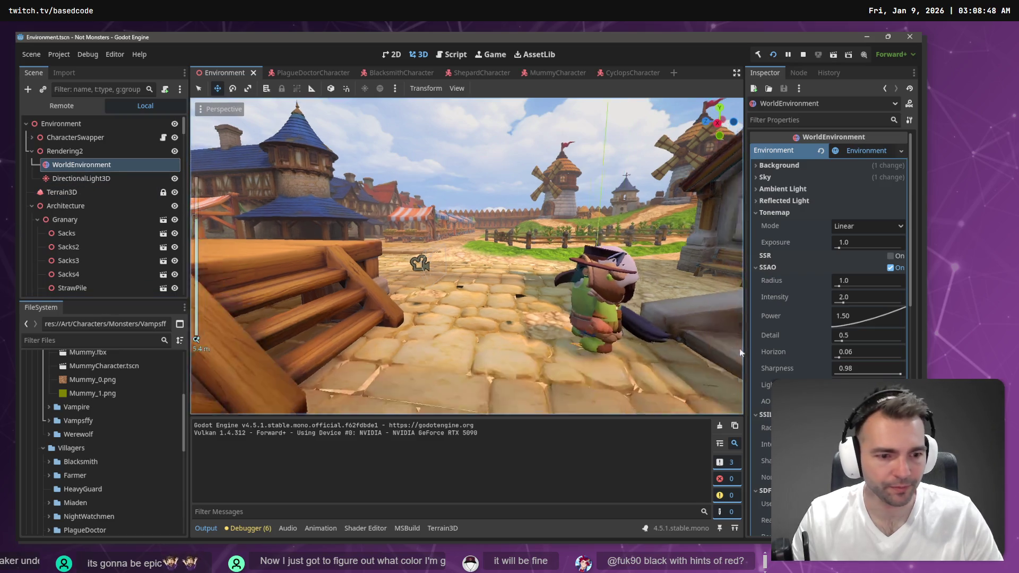
scroll(828, 318, "down", 10)
scroll(829, 344, "up", 3)
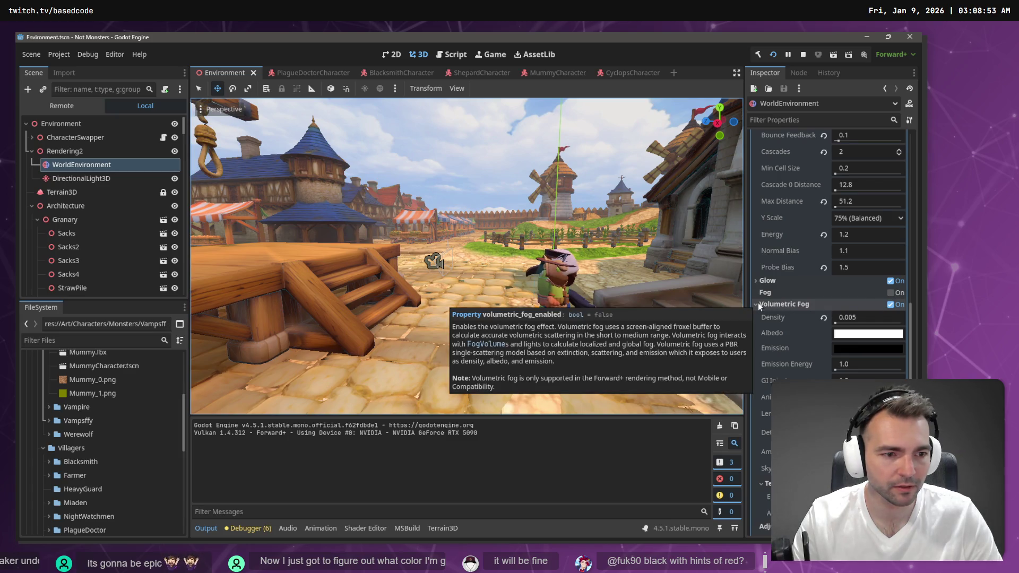
left_click(774, 305)
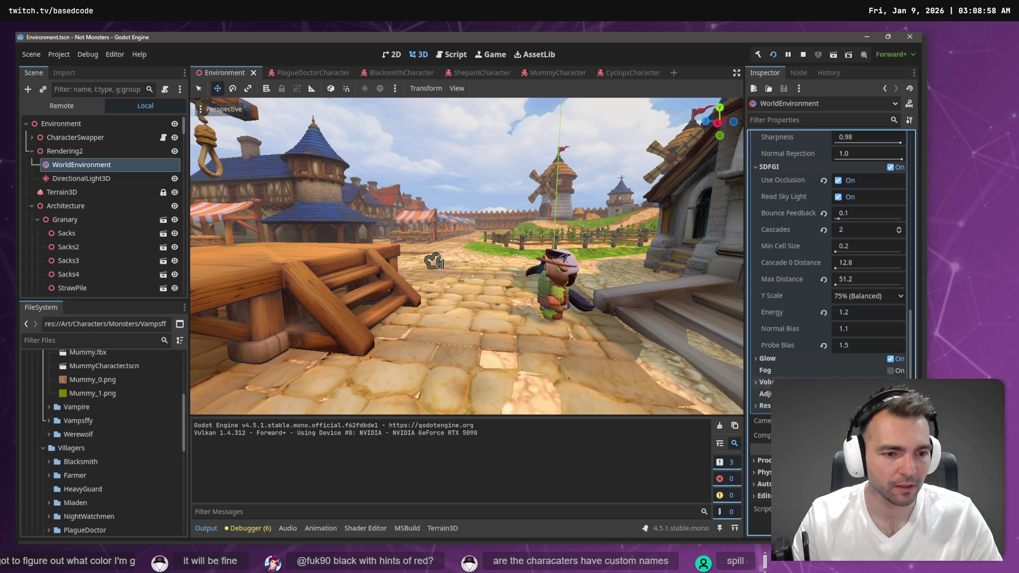
left_click(796, 382)
scroll(796, 382, "down", 2)
scroll(854, 354, "down", 2)
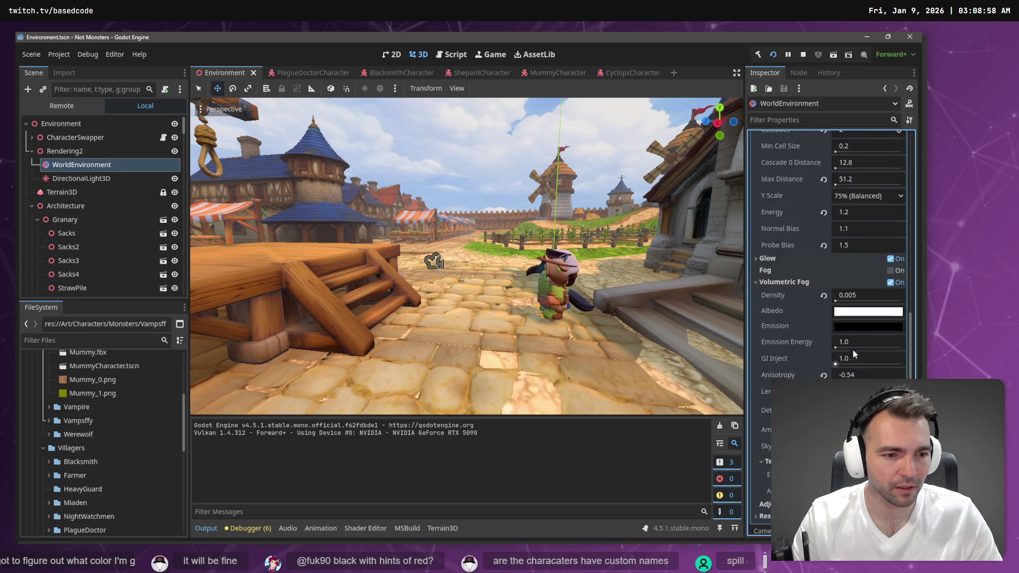
Step: Darken the volumetric fog albedo from white to dark gray 161616
left_click(850, 316)
left_click_drag(914, 146, 909, 151)
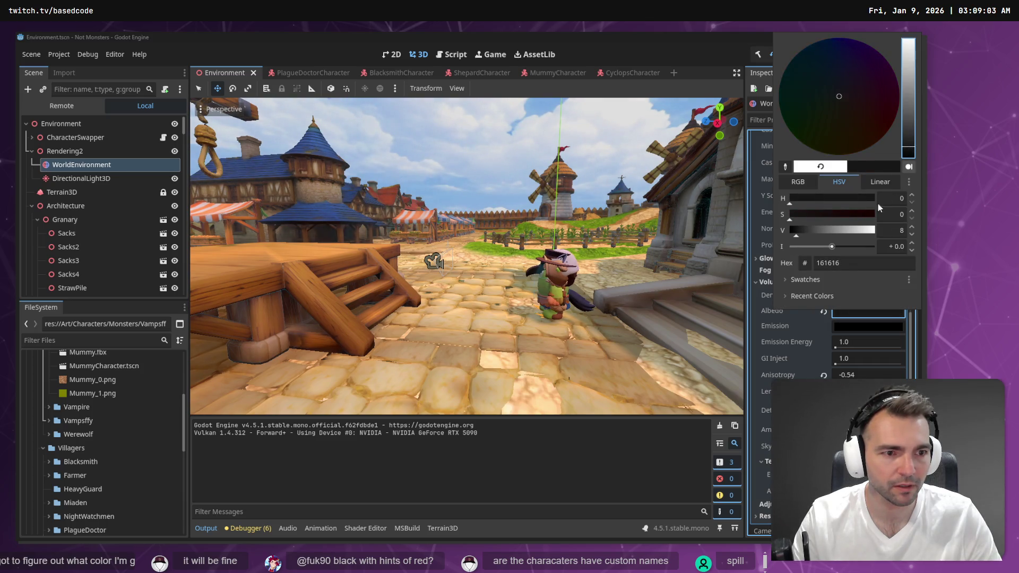
left_click(751, 263)
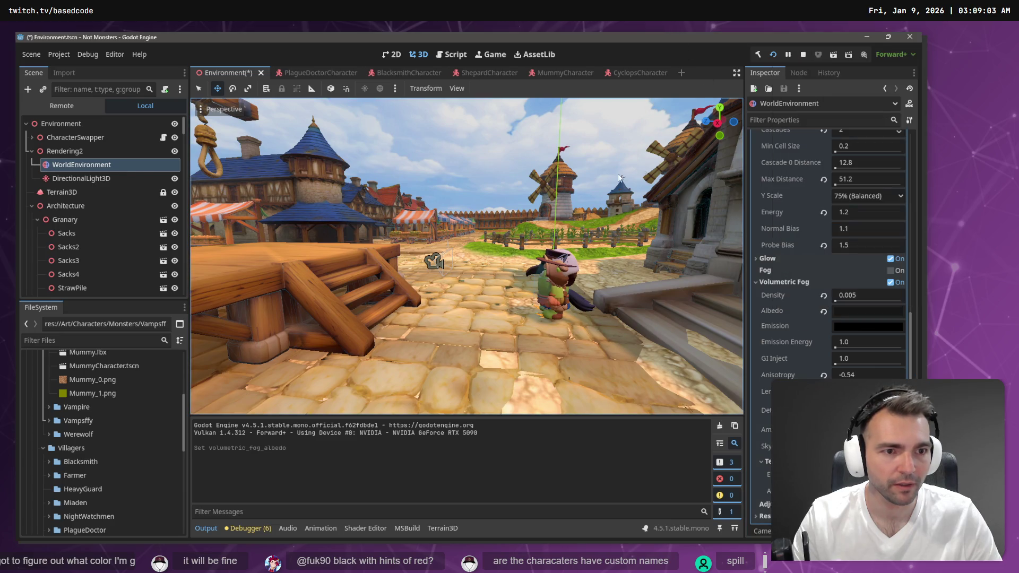
left_click(91, 179)
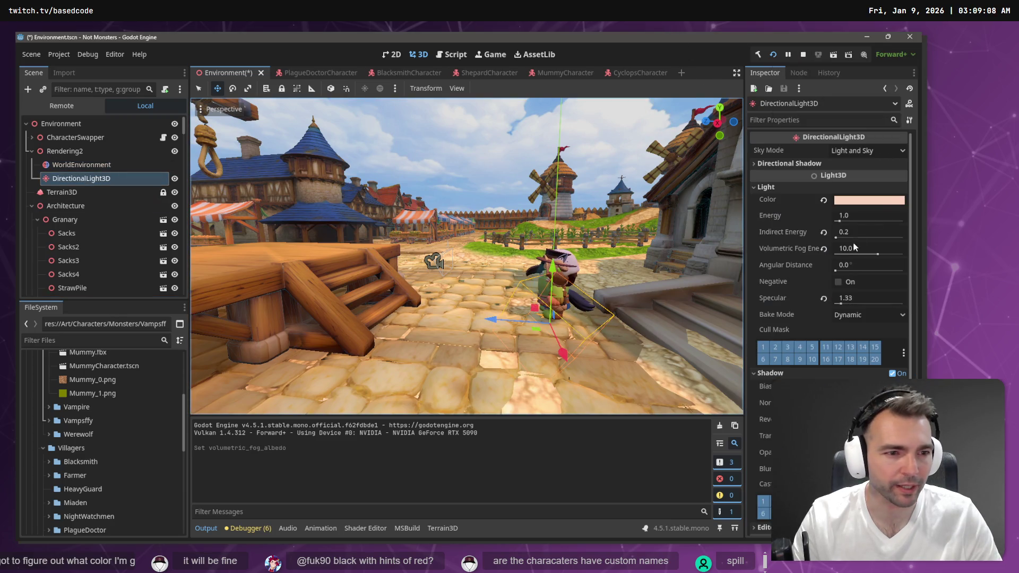
Step: Turn the DirectionalLight3D colour black
left_click(875, 200)
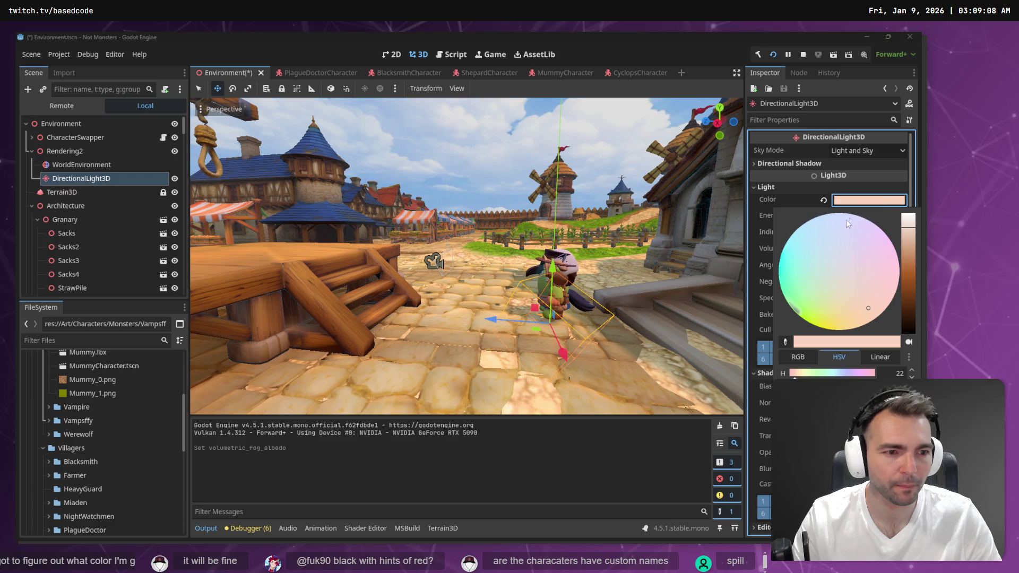
left_click_drag(908, 327, 910, 338)
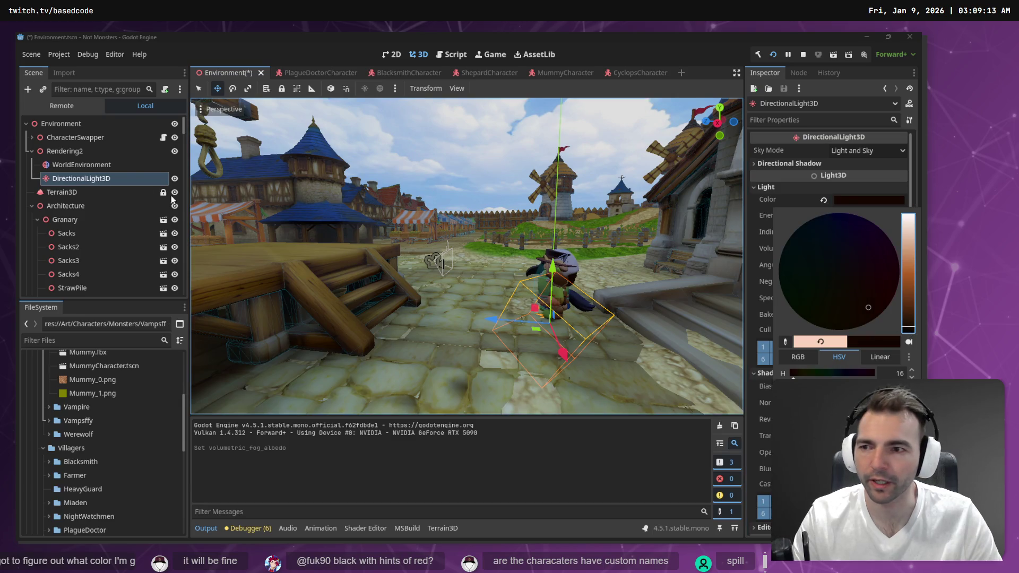
left_click(106, 164)
Step: Set the WorldEnvironment's Ambient Light Source to Sky
left_click(106, 164)
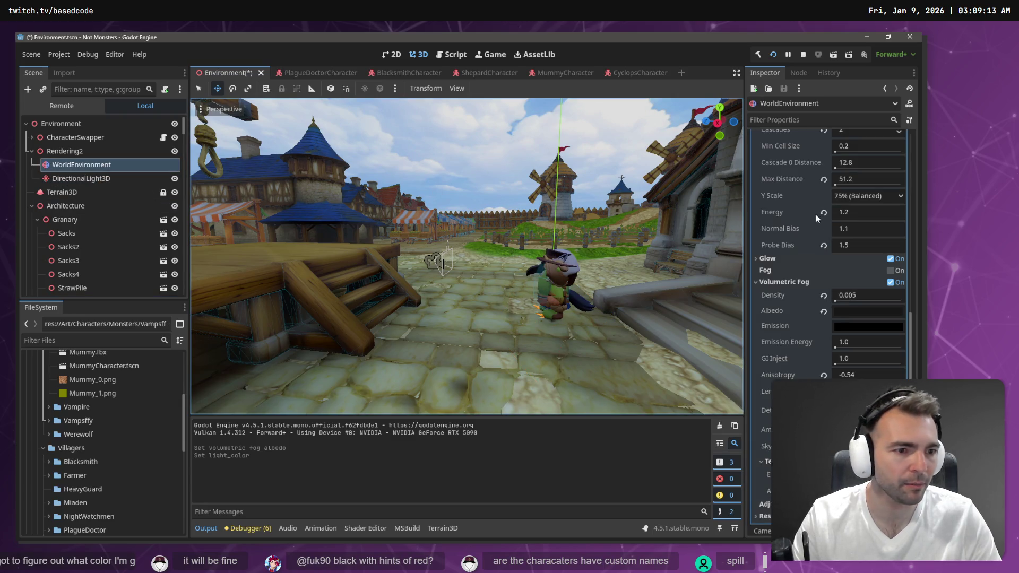
scroll(831, 231, "up", 3)
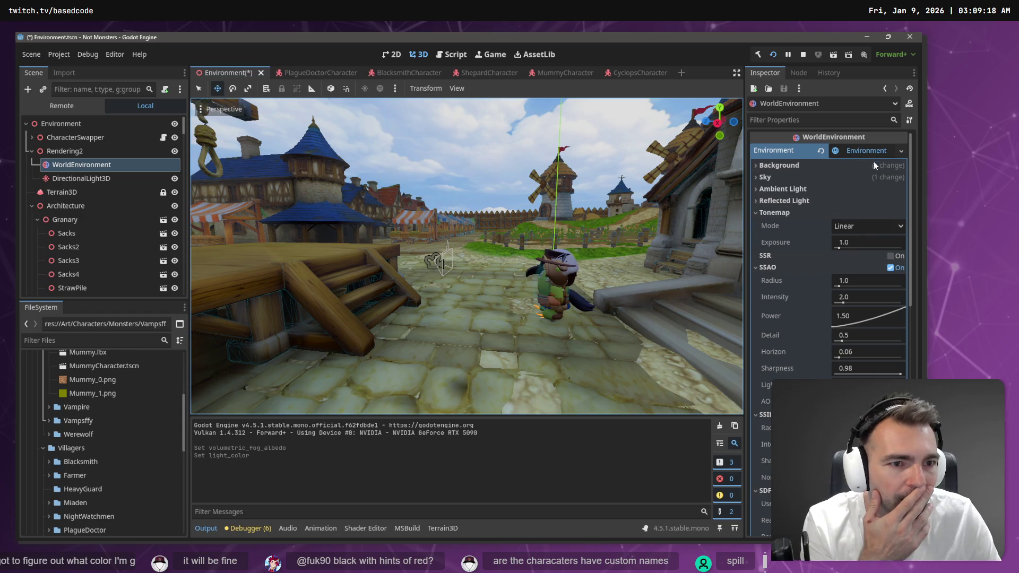
left_click(796, 188)
left_click(794, 177)
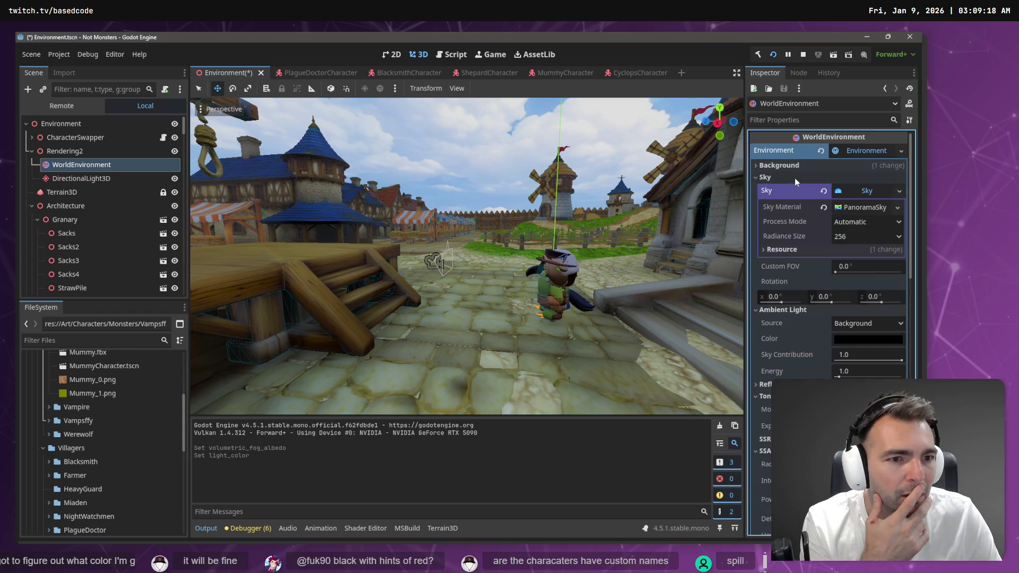
left_click(889, 190)
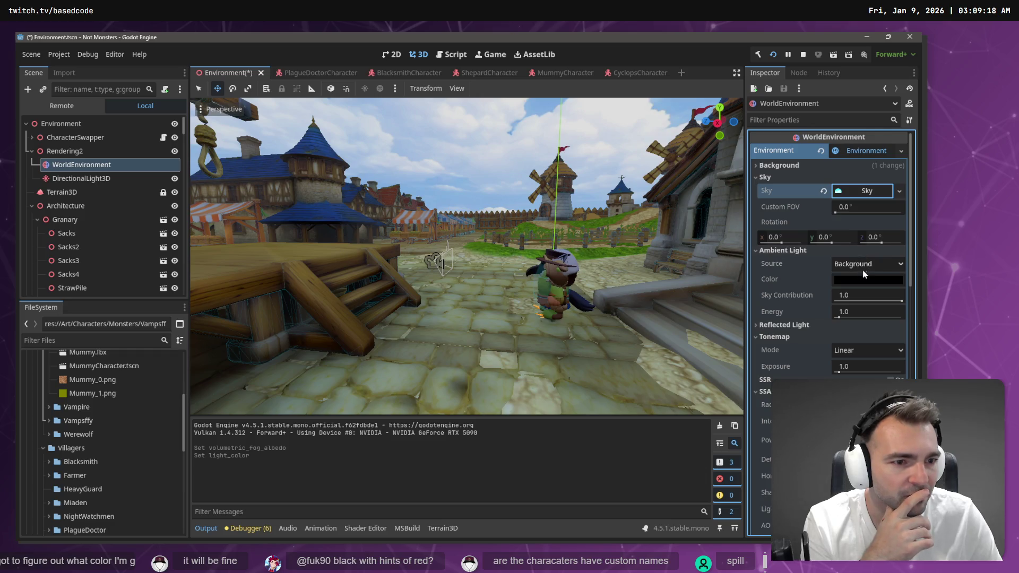
left_click(873, 265)
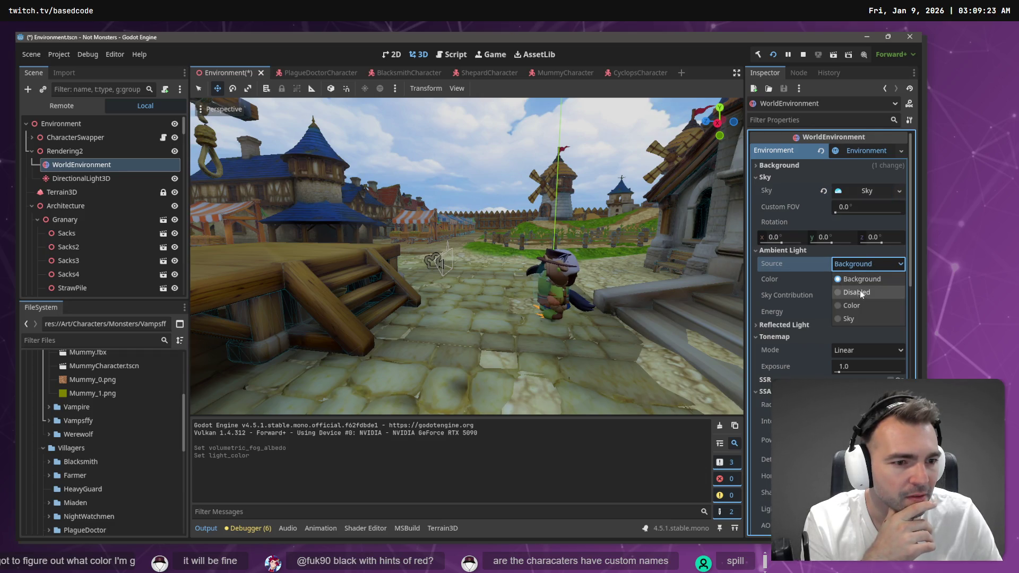
left_click(861, 318)
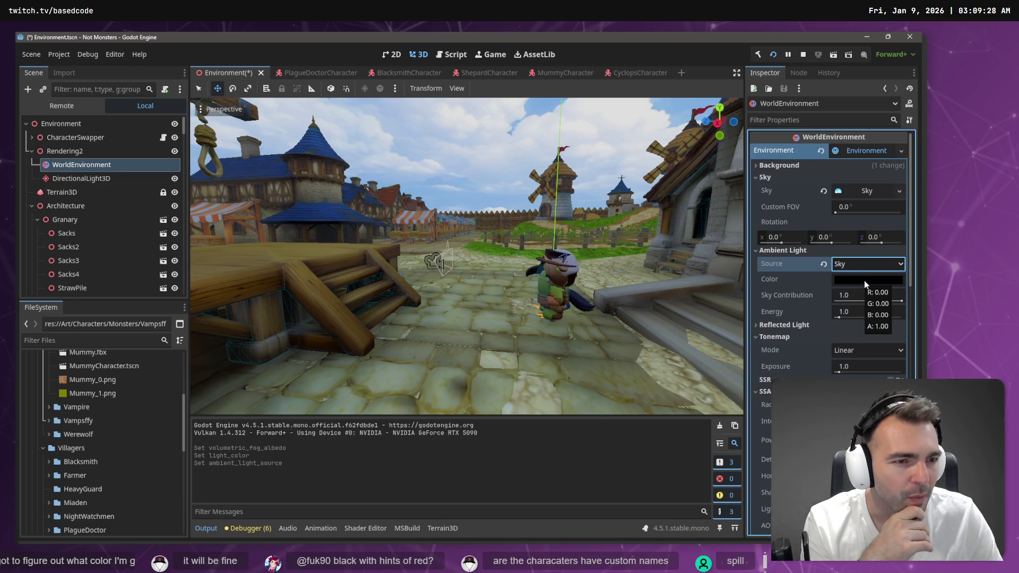
scroll(868, 278, "down", 5)
scroll(870, 288, "down", 5)
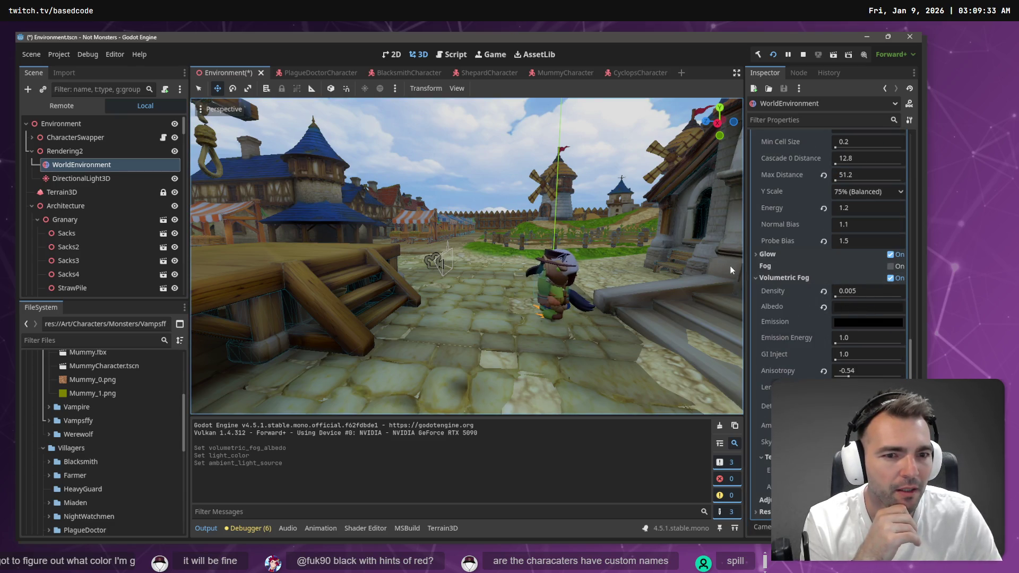
scroll(803, 277, "up", 10)
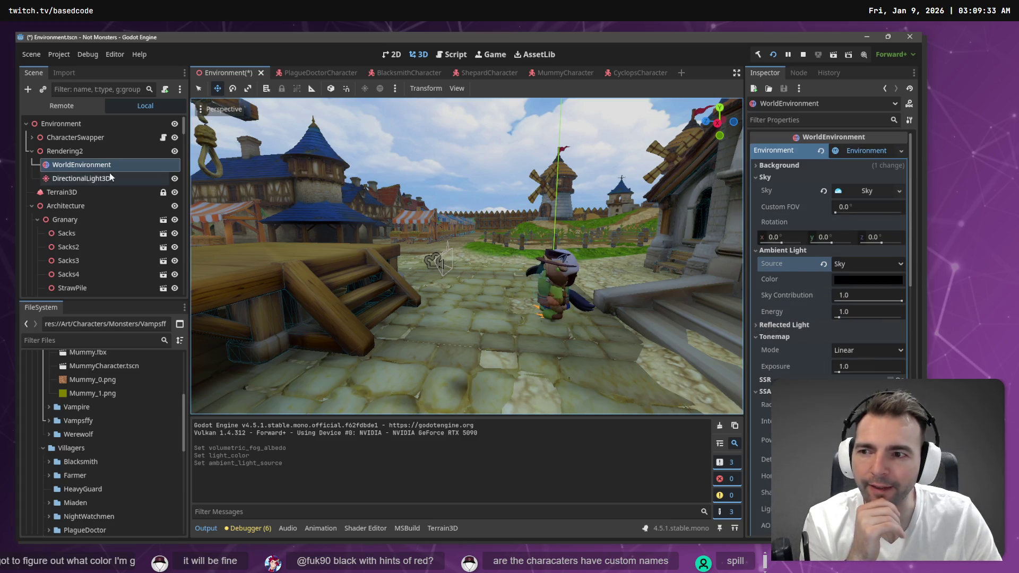
Step: Set the DirectionalLight3D energy to 0.1
left_click(81, 179)
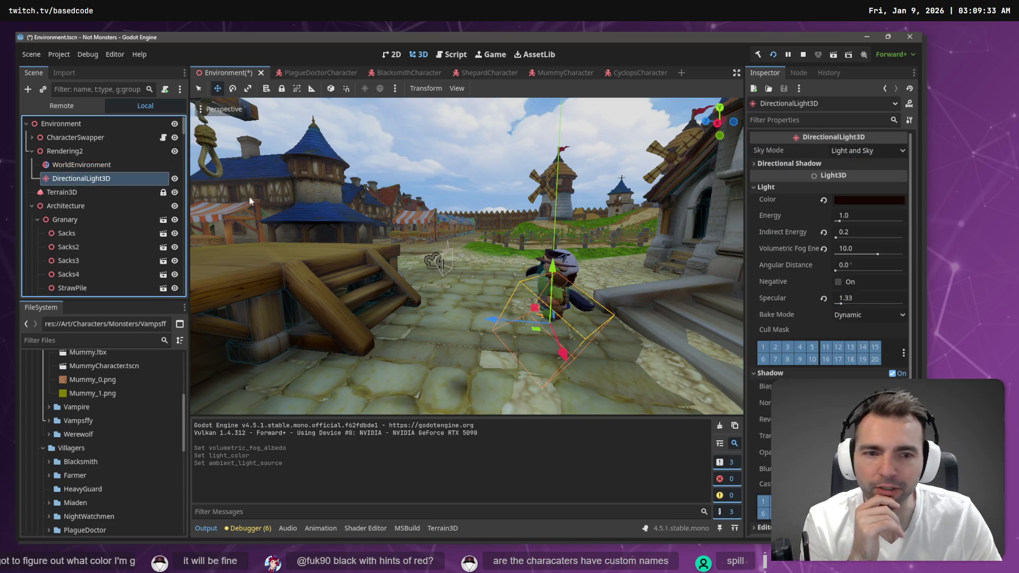
left_click(858, 201)
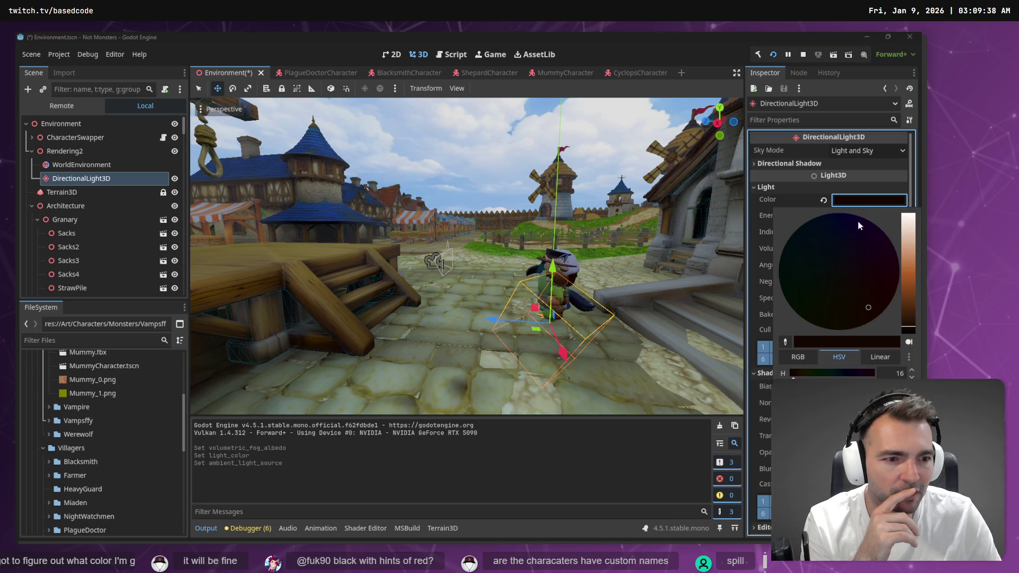
left_click(817, 90)
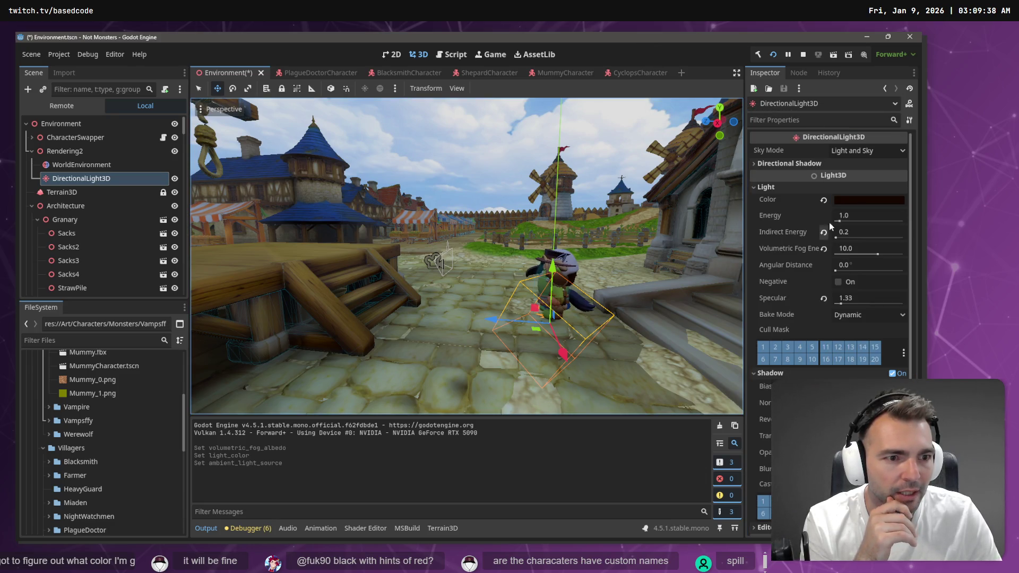
left_click(845, 220)
type("0.1")
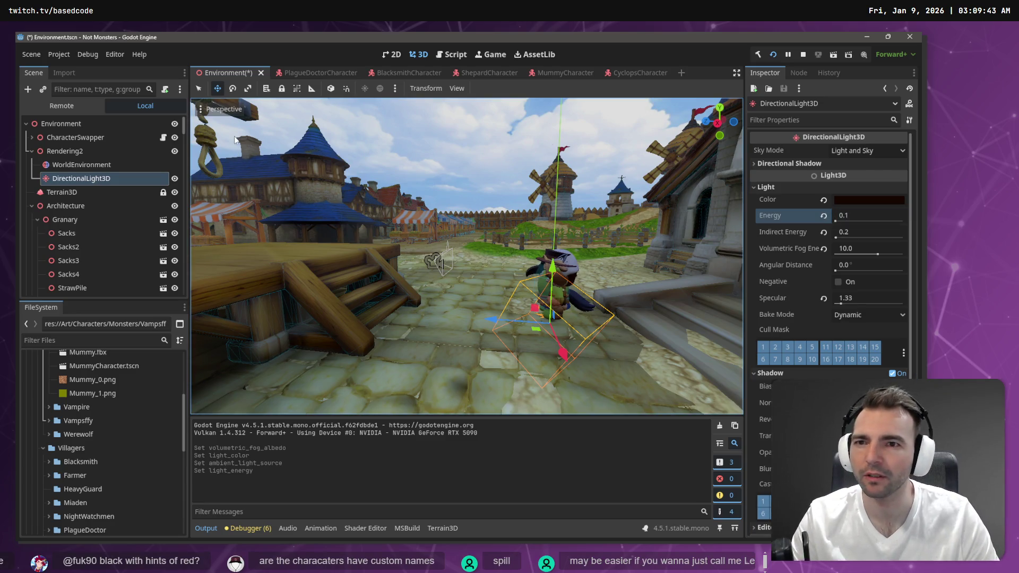
scroll(842, 329, "down", 3)
scroll(839, 339, "up", 3)
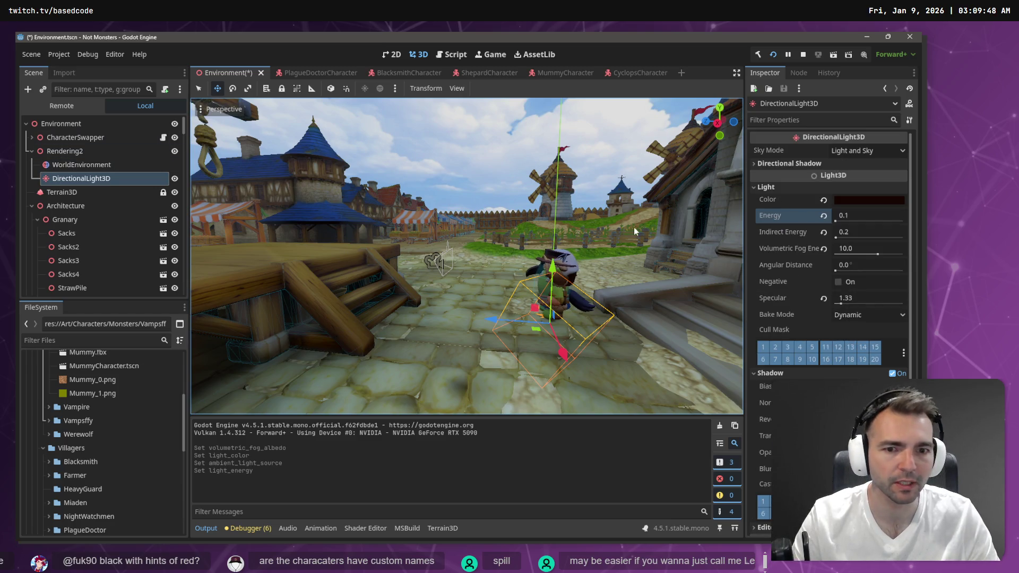
right_click(633, 227)
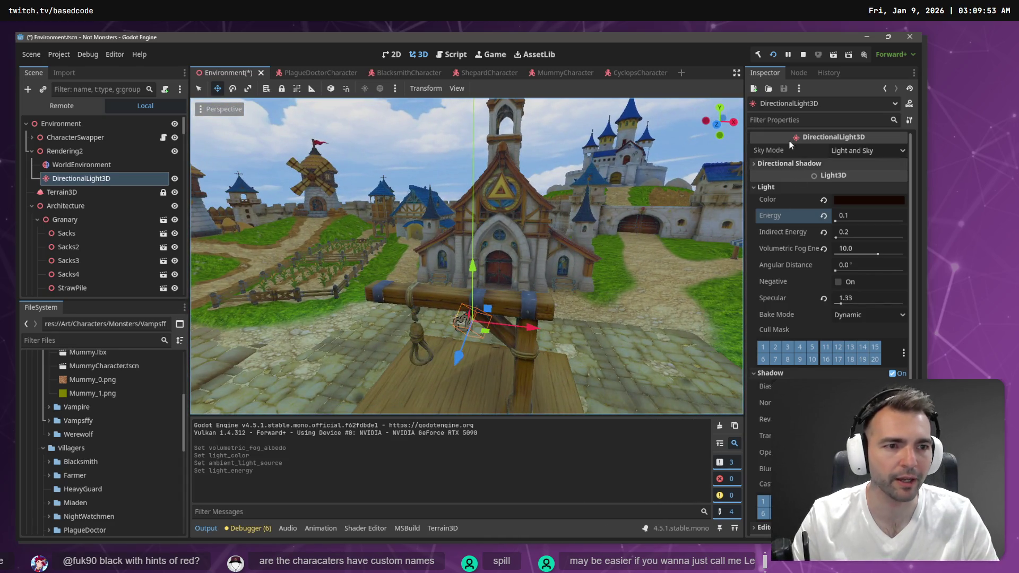
Step: Clear the WorldEnvironment's PanoramaSky resource, keeping Process Mode at Automatic
left_click(102, 166)
left_click(877, 192)
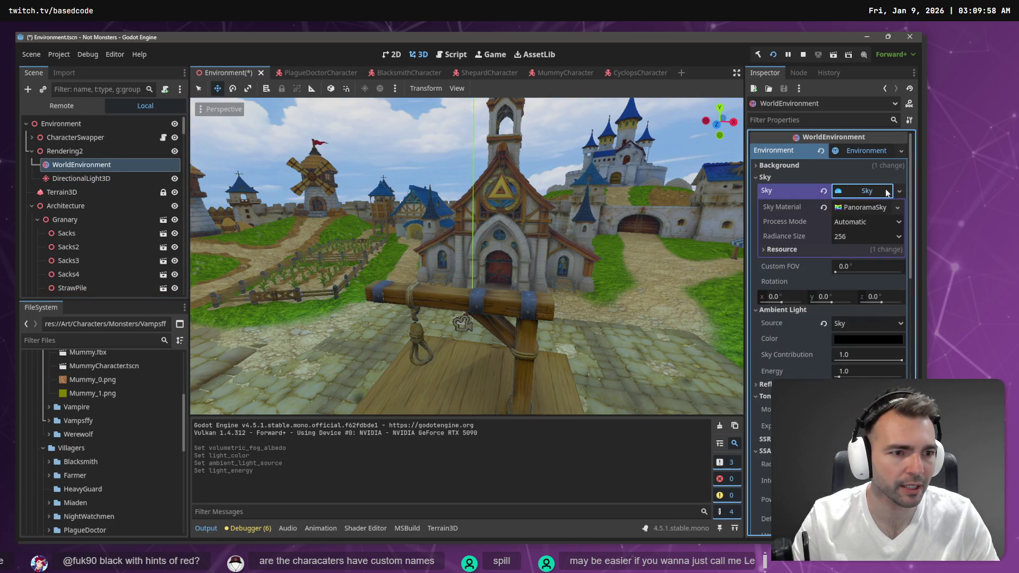
left_click(870, 191)
left_click(898, 192)
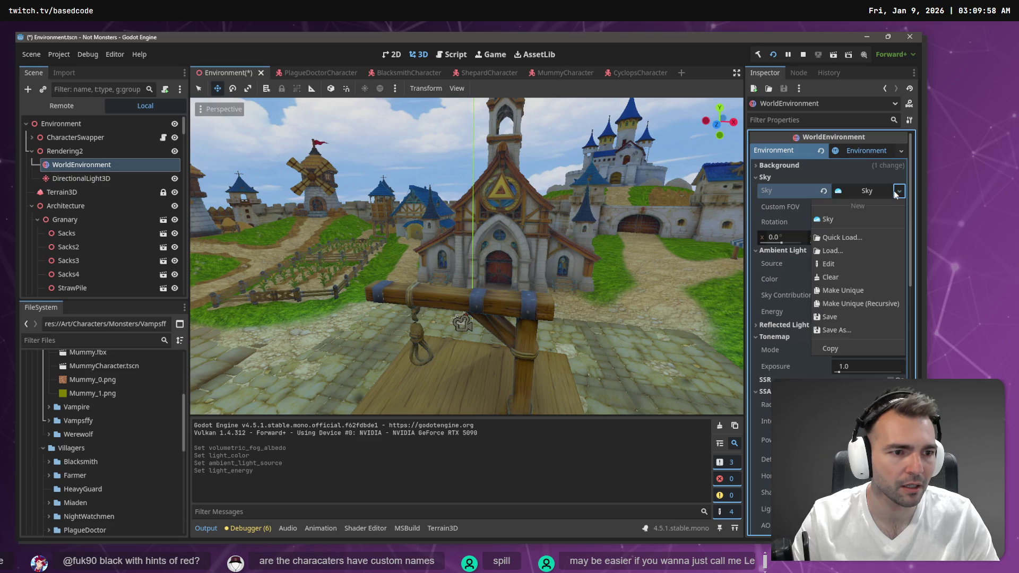
left_click(870, 192)
left_click(855, 191)
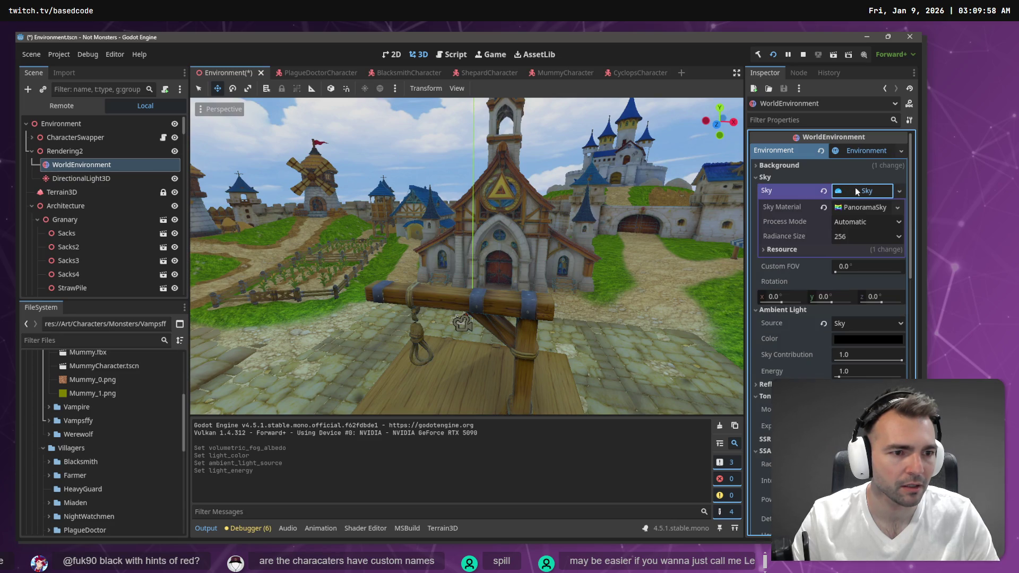
left_click(874, 219)
left_click(872, 209)
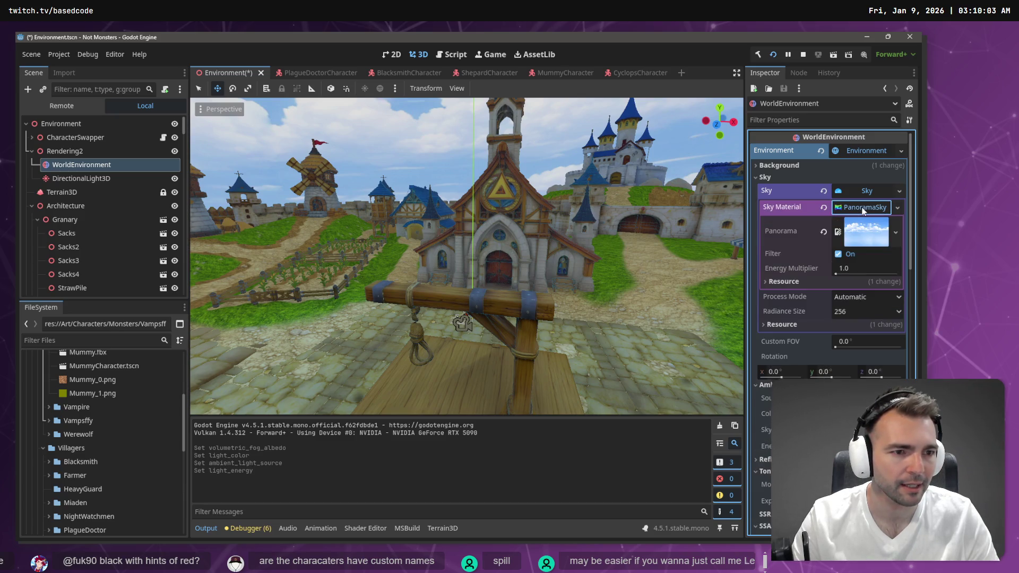
left_click(900, 192)
left_click(830, 277)
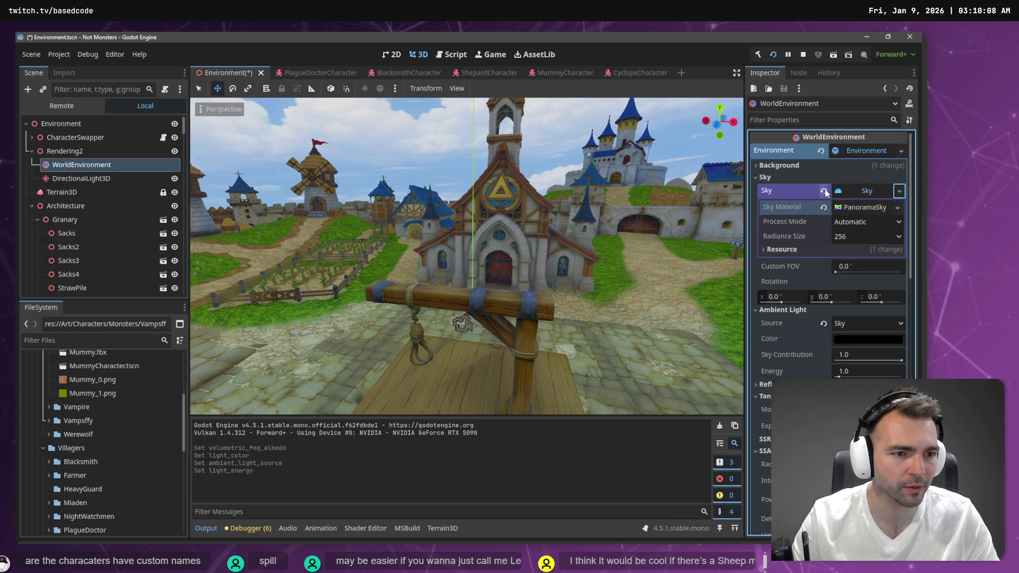
Step: Assign a new blank Sky resource to the environment
key("w")
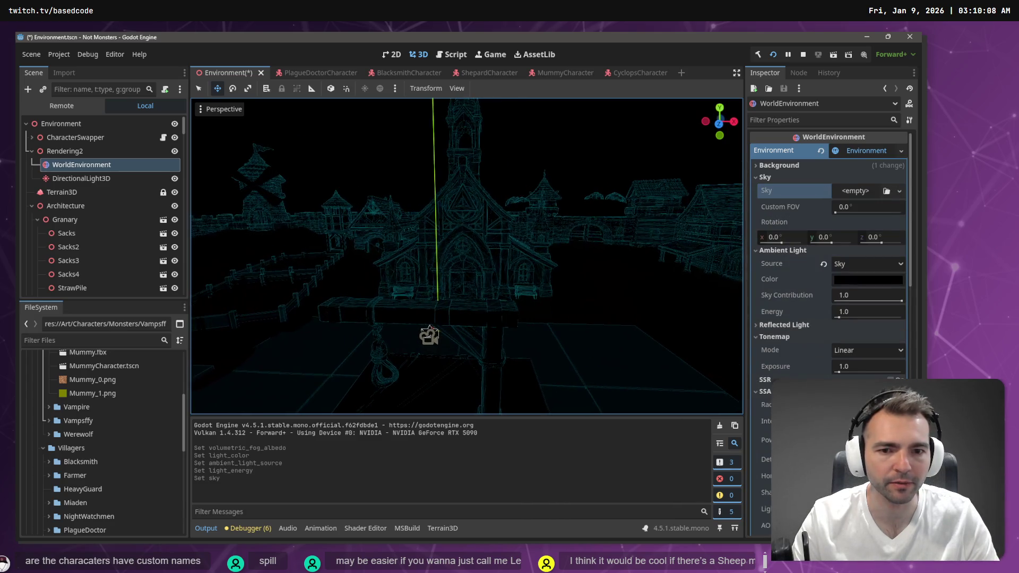
key("w")
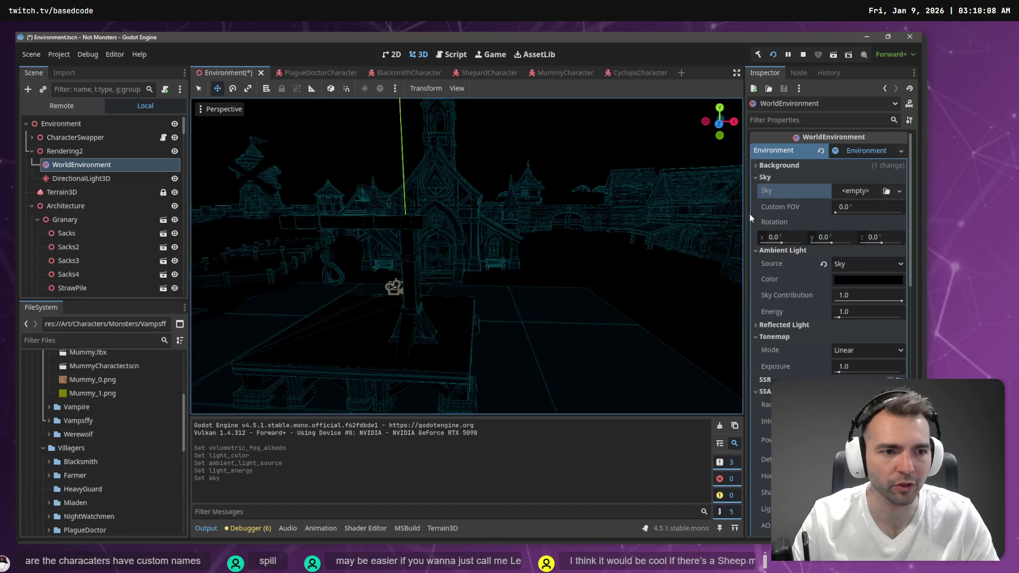
left_click(898, 193)
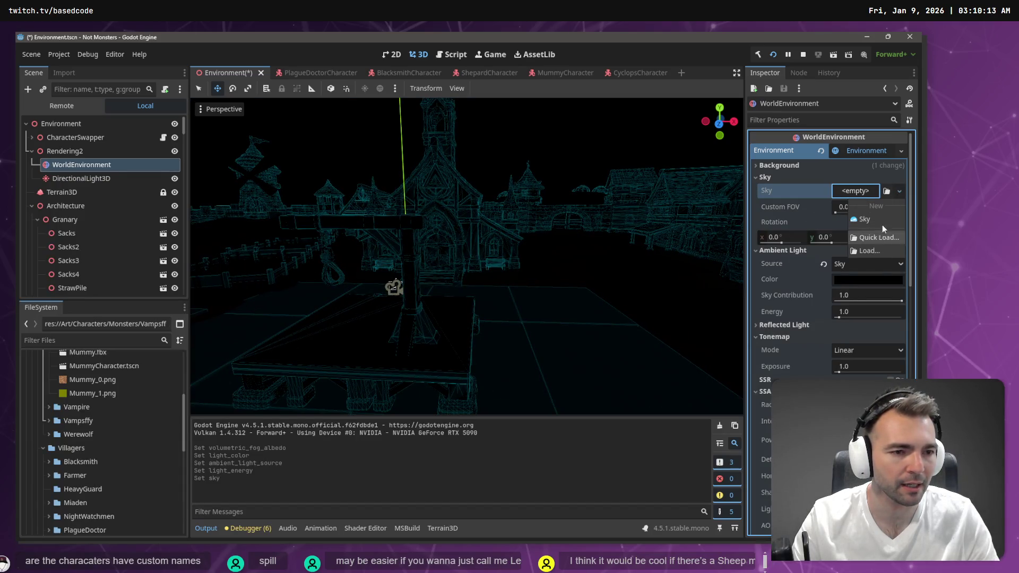
left_click(883, 219)
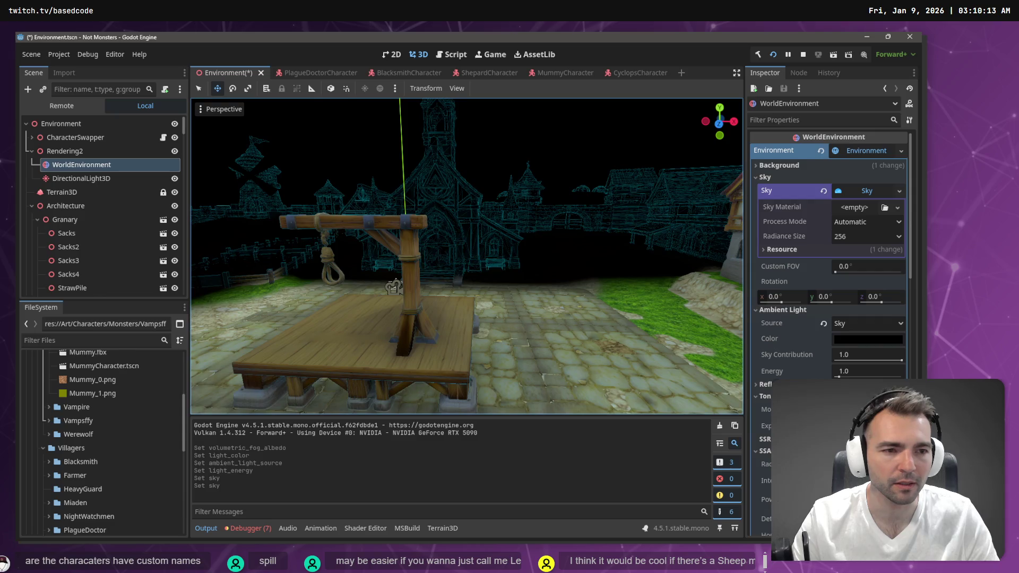
key("w")
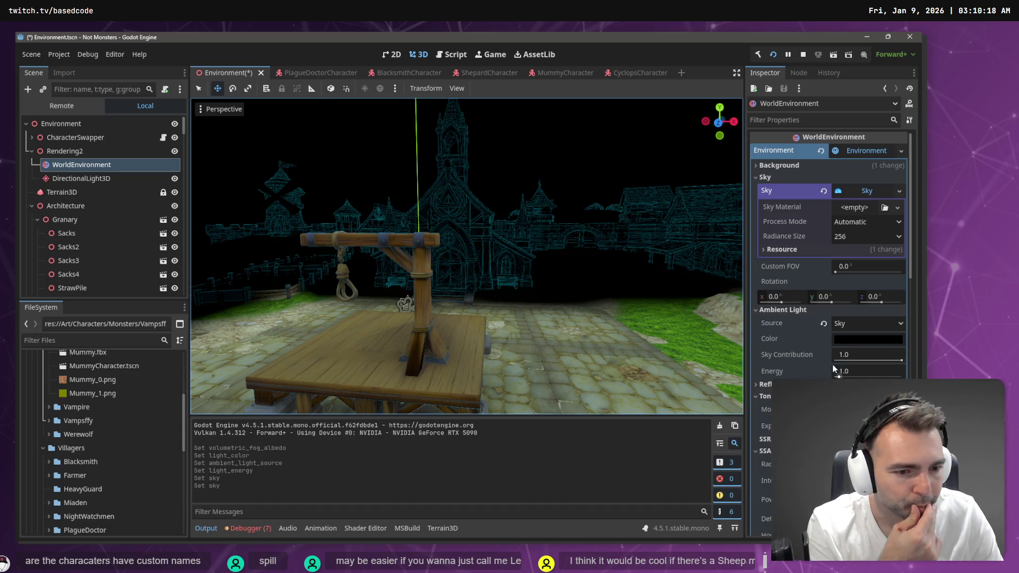
Step: Raise the volumetric fog density from 0.005 to 0.2603 and save the Environment scene
mouse_move(814, 357)
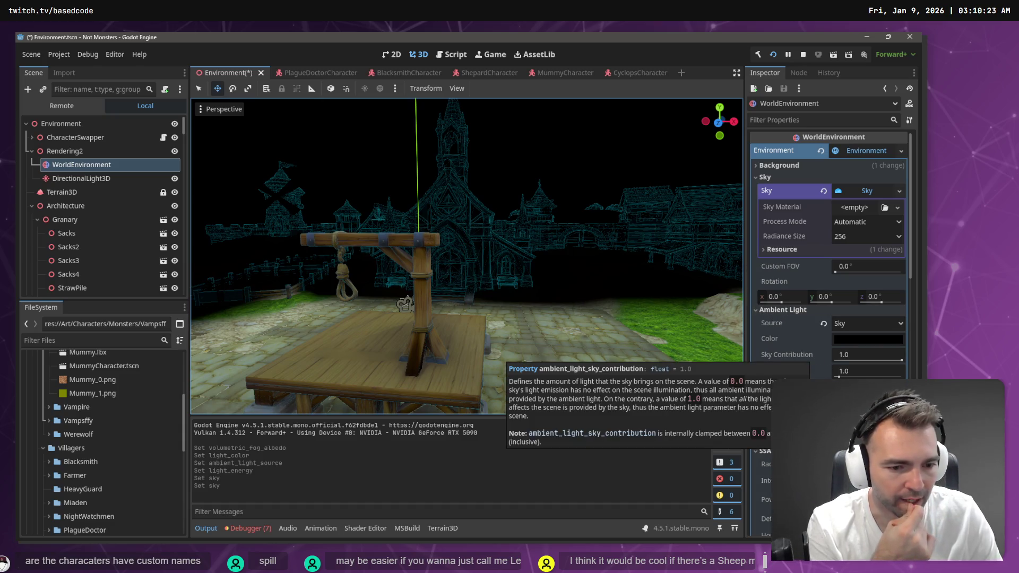
scroll(814, 356, "down", 5)
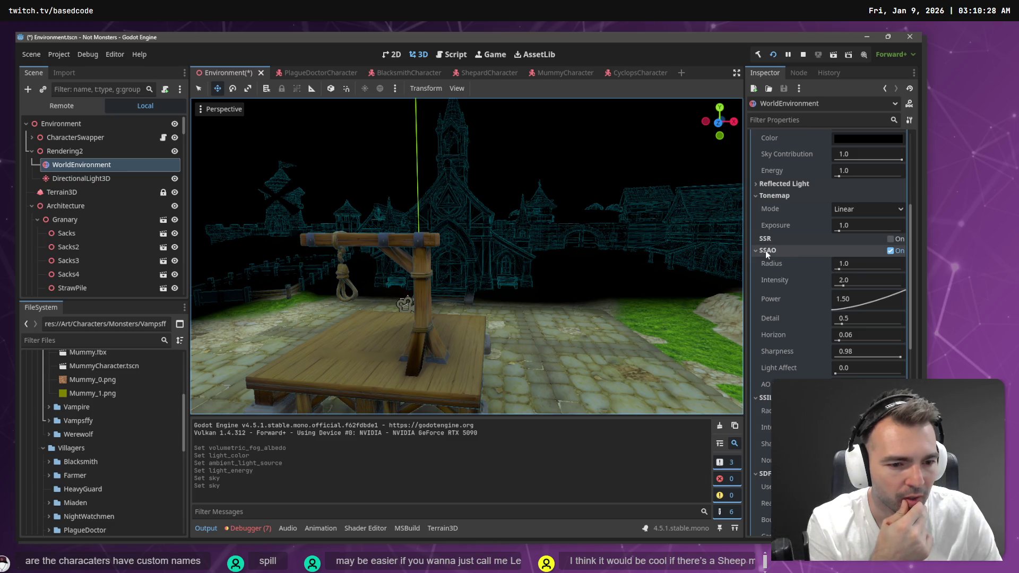
scroll(772, 265, "down", 3)
scroll(785, 297, "down", 10)
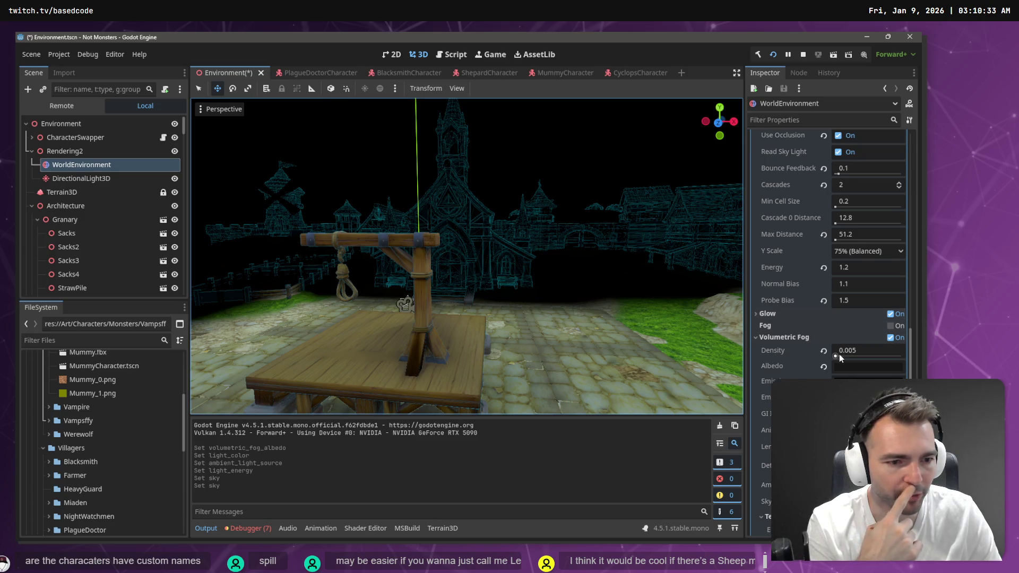
left_click(838, 354)
left_click_drag(838, 354, 855, 354)
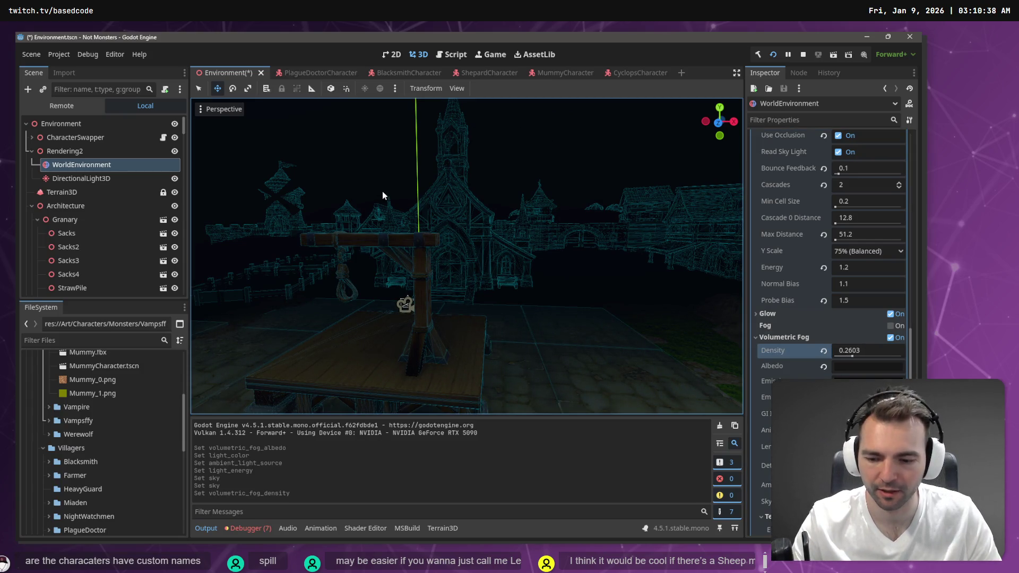
key("ctrl+s")
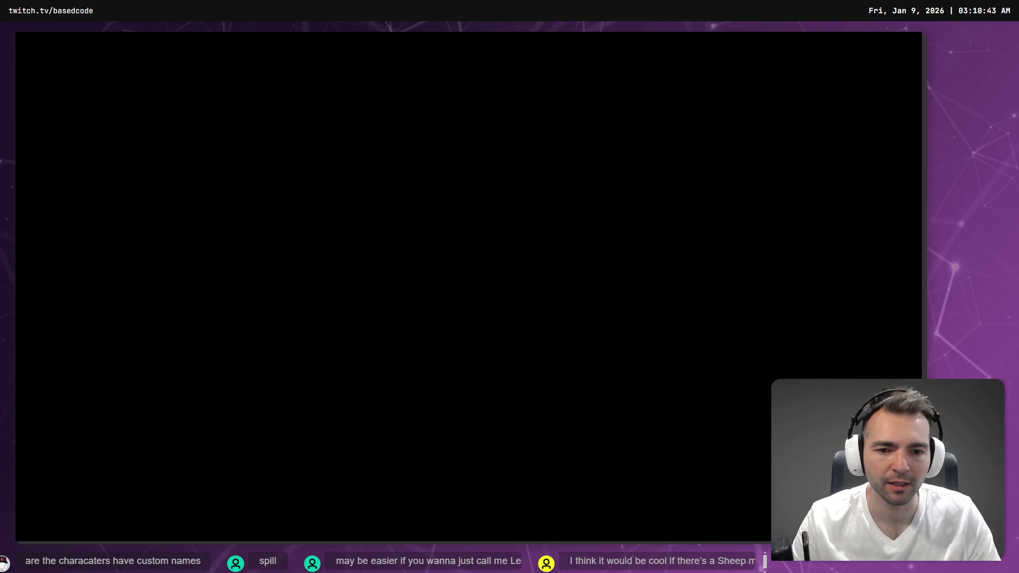
key("F5")
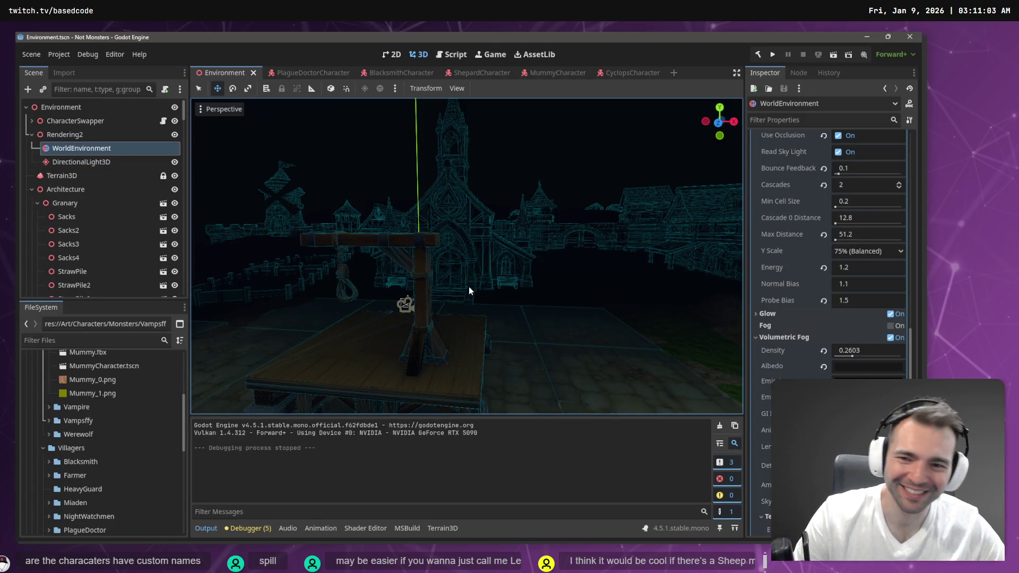
Step: Raise the DirectionalLight3D energy from 0.1 to 0.5, then 2, then about 8.4
key("s")
key("w")
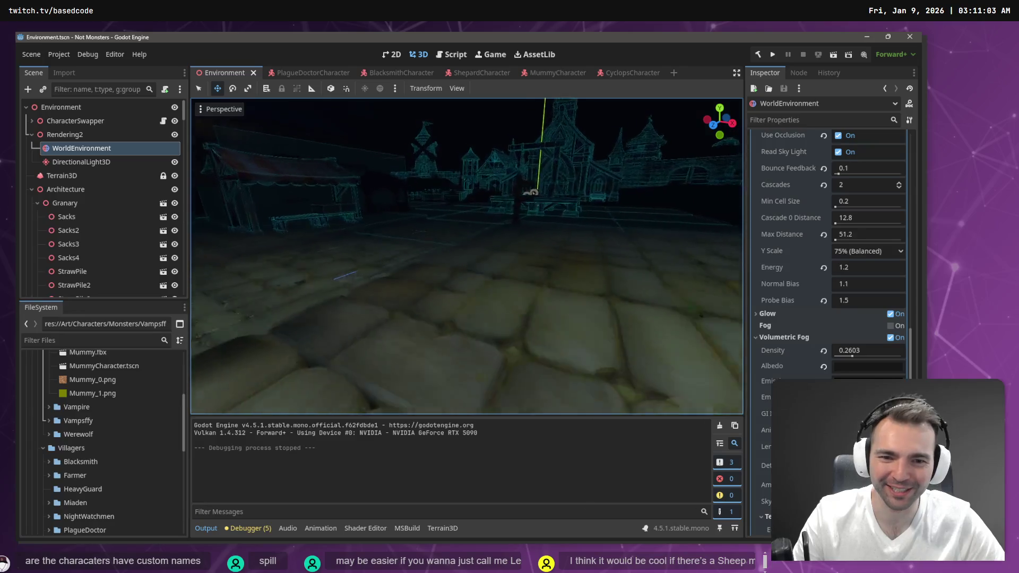
key("w")
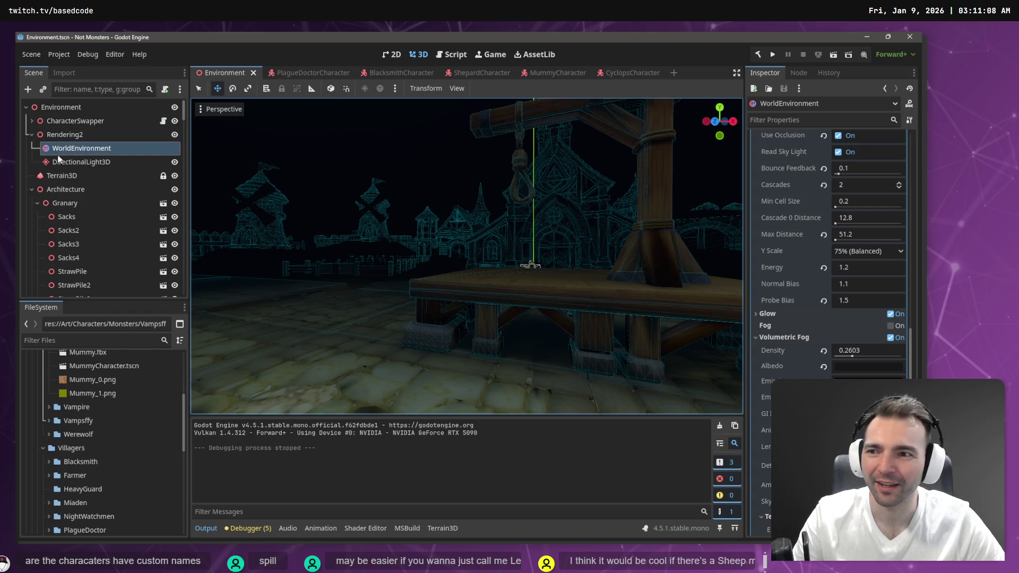
left_click(81, 162)
left_click(855, 221)
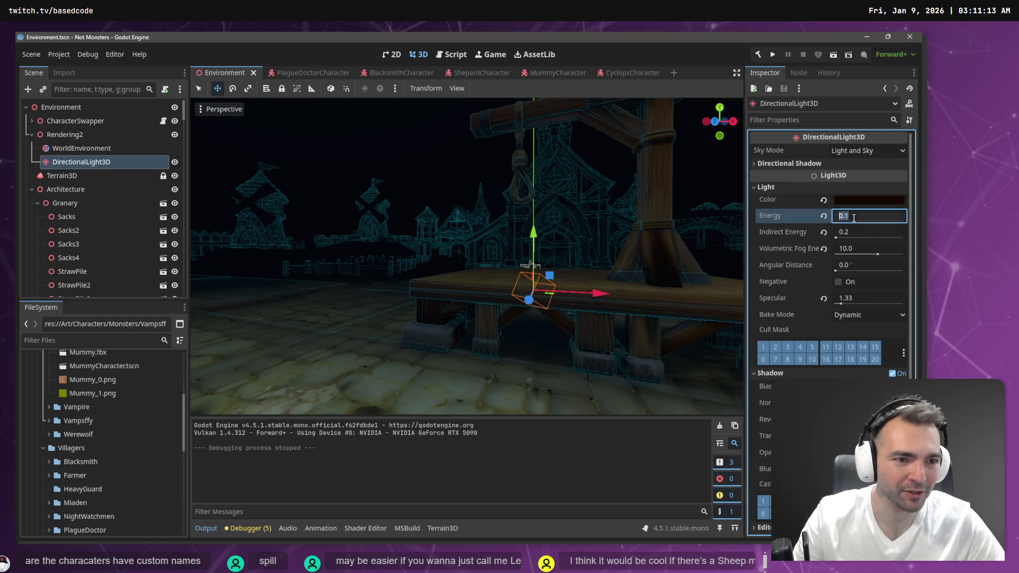
type("0.5")
key("Return")
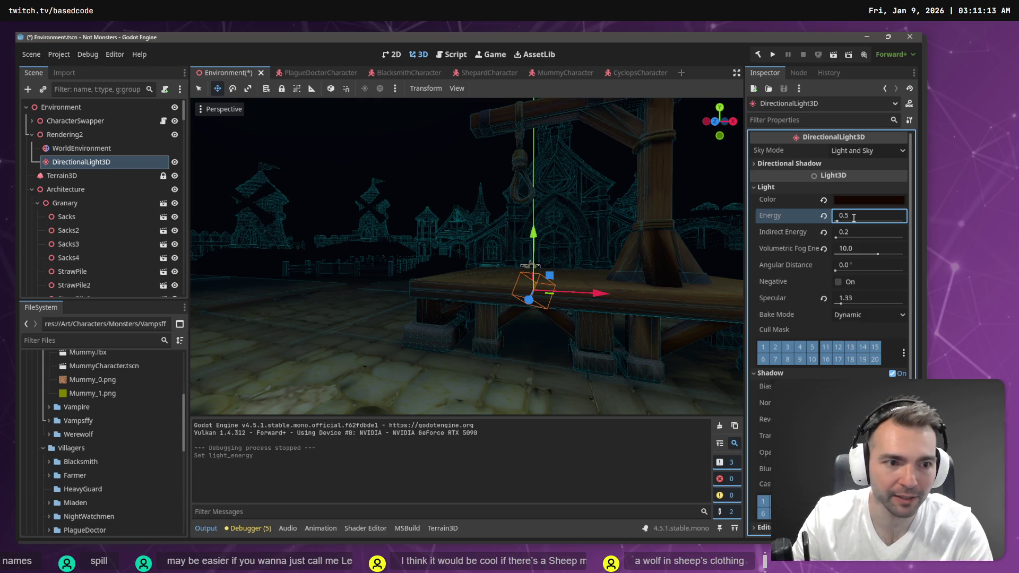
left_click(853, 218)
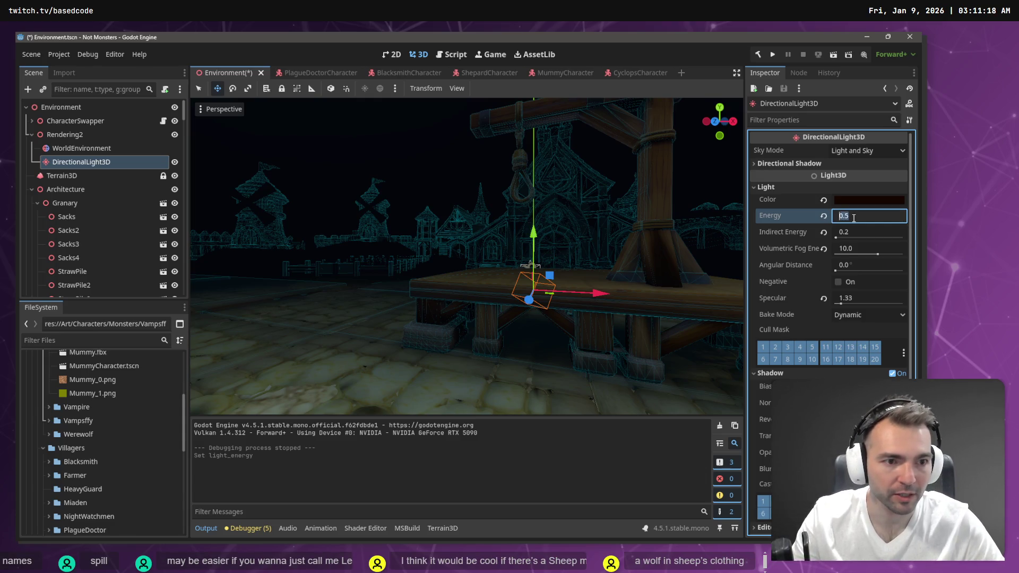
type("2")
key("Return")
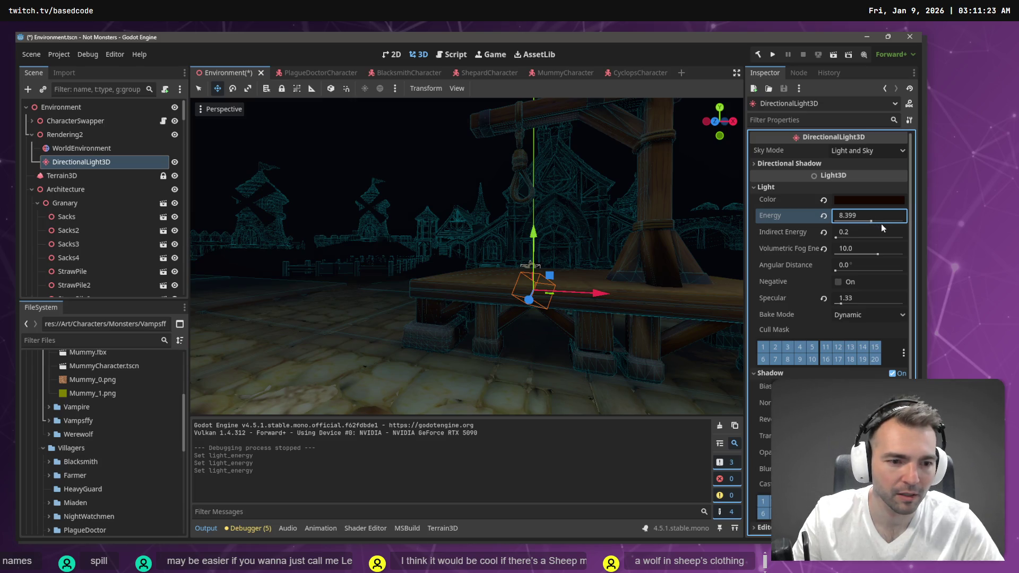
left_click(93, 148)
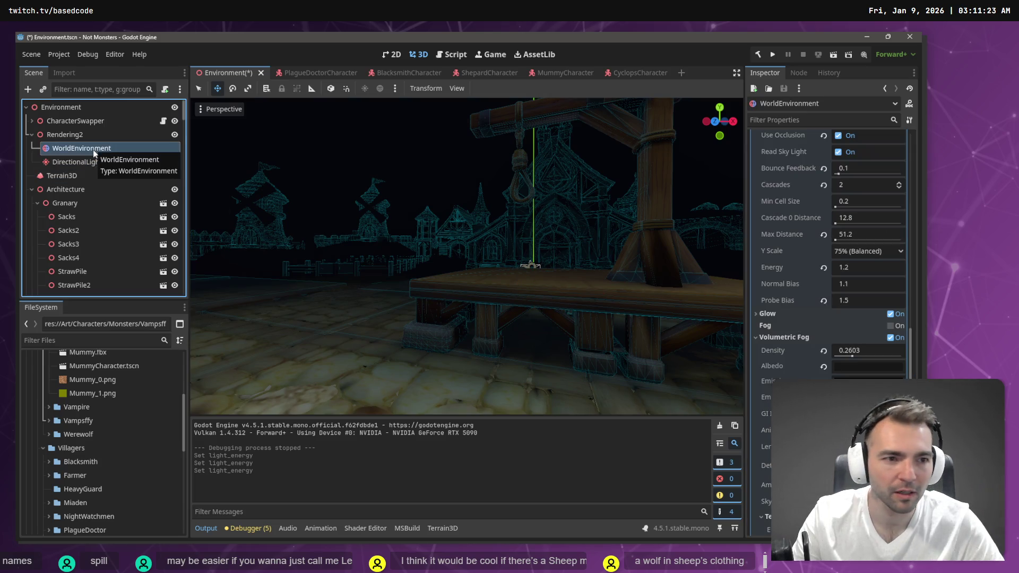
Step: Set the ambient light colour to grey 7c7c7c and give the sky a new PhysicalSkyMaterial
scroll(827, 251, "up", 10)
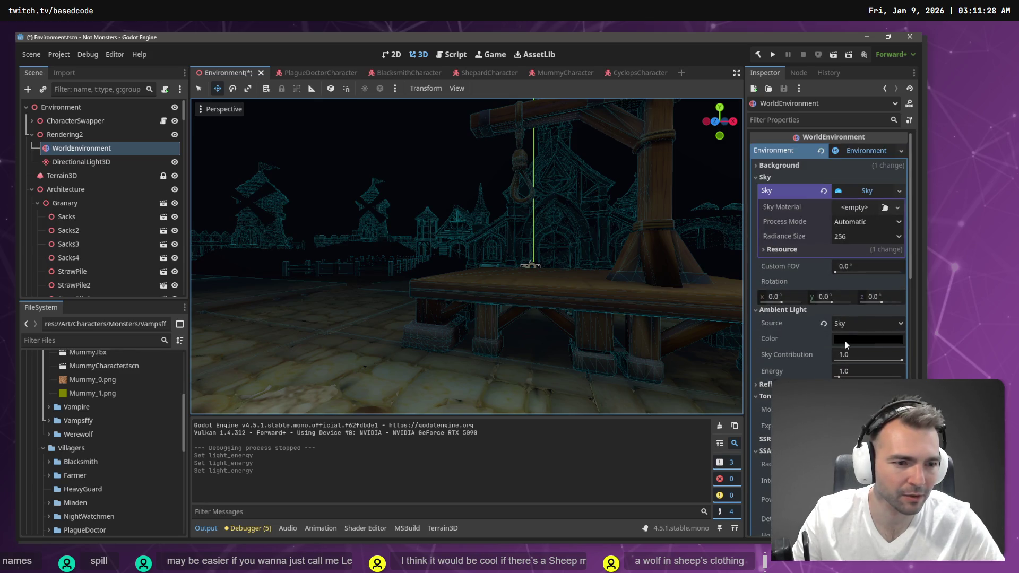
left_click(846, 344)
mouse_move(907, 131)
left_mouse_down()
mouse_move(906, 113)
mouse_move(815, 113)
left_mouse_up()
left_click(702, 58)
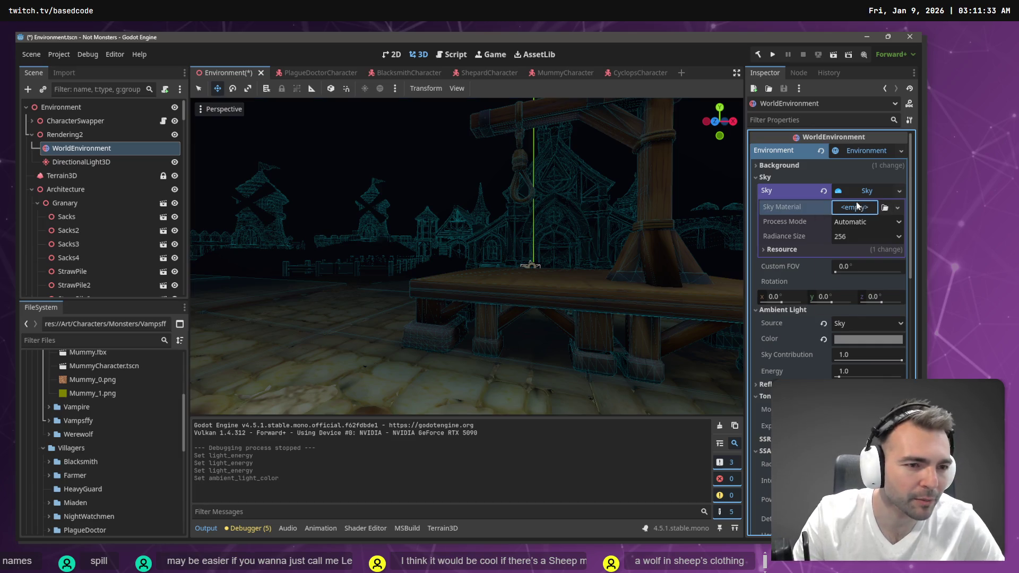
left_click(884, 208)
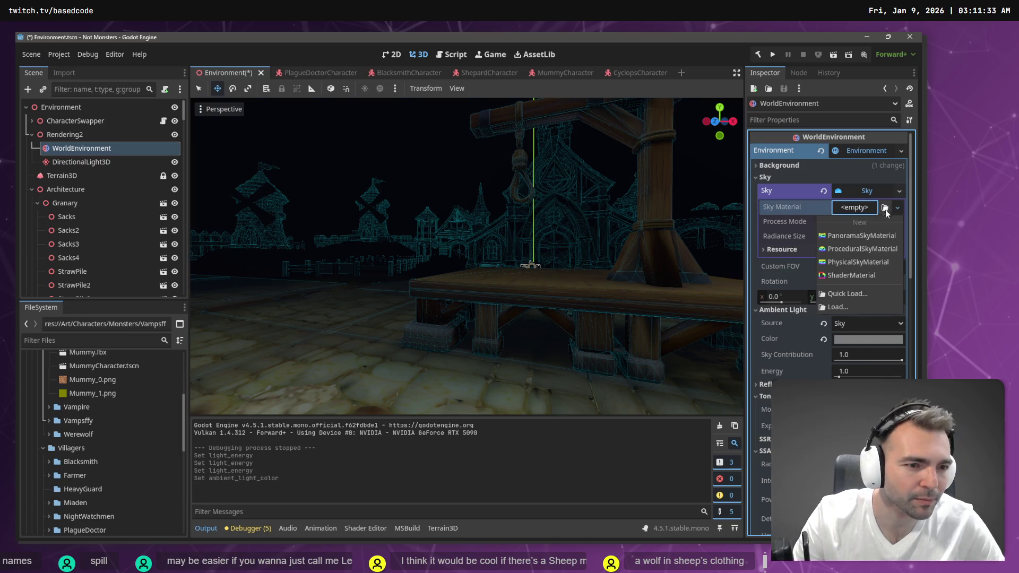
left_click(880, 263)
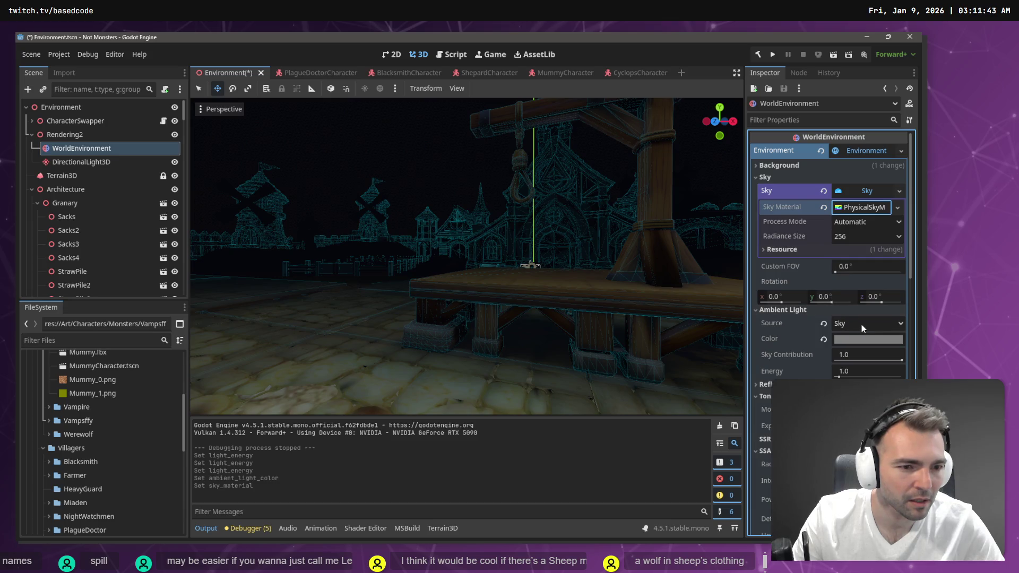
Step: Raise the ambient light energy to about 3.95 and thin the volumetric fog density to 0.1188
scroll(863, 347, "down", 2)
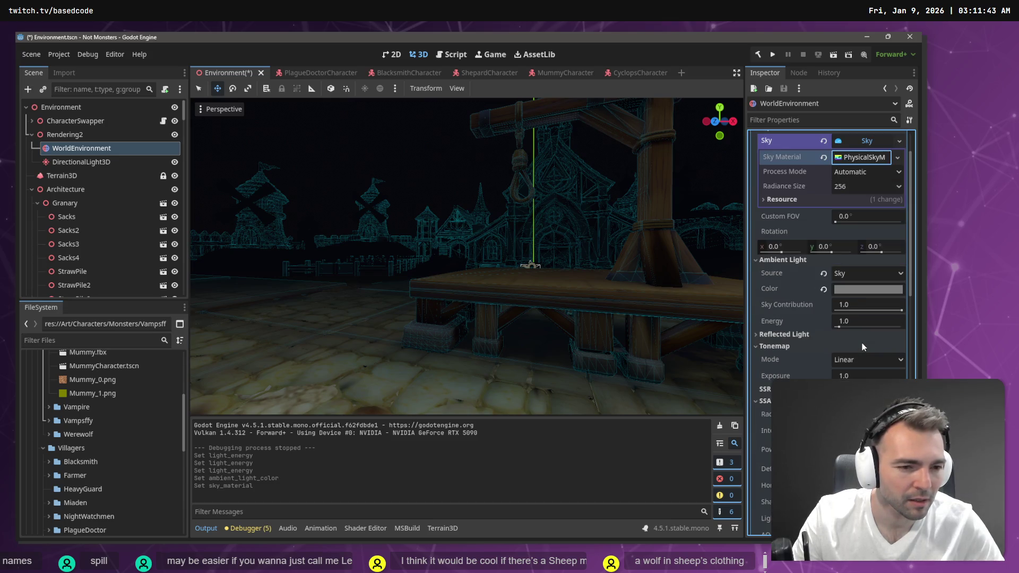
left_click_drag(847, 323, 856, 328)
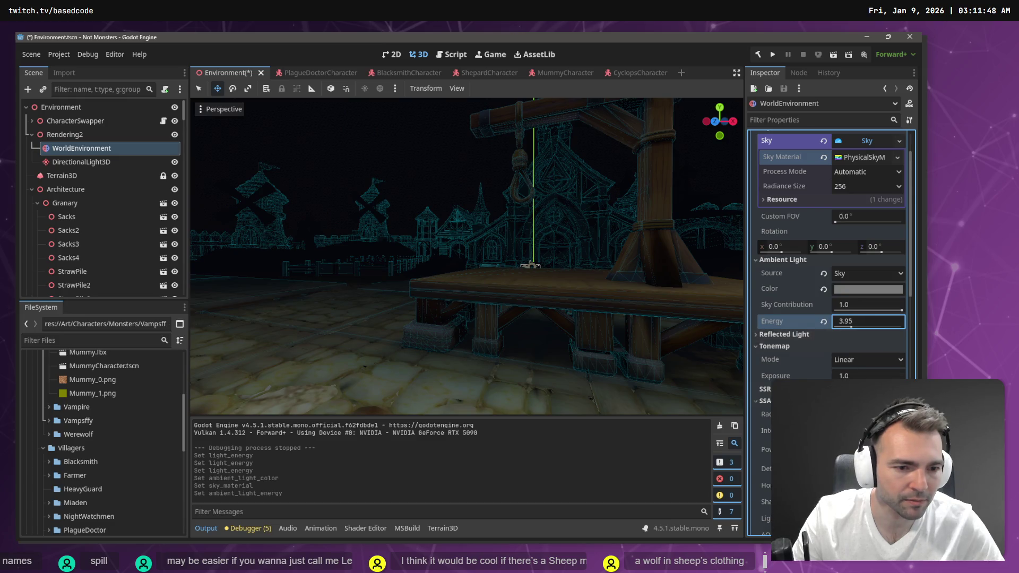
scroll(858, 353, "down", 4)
scroll(853, 313, "down", 14)
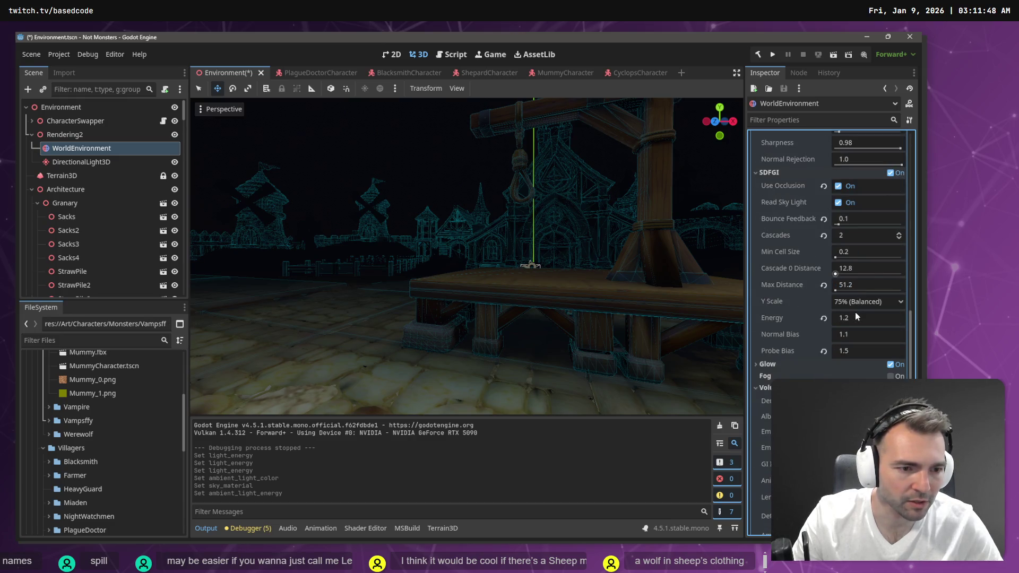
left_click(838, 187)
scroll(849, 318, "down", 2)
left_click_drag(849, 351, 863, 350)
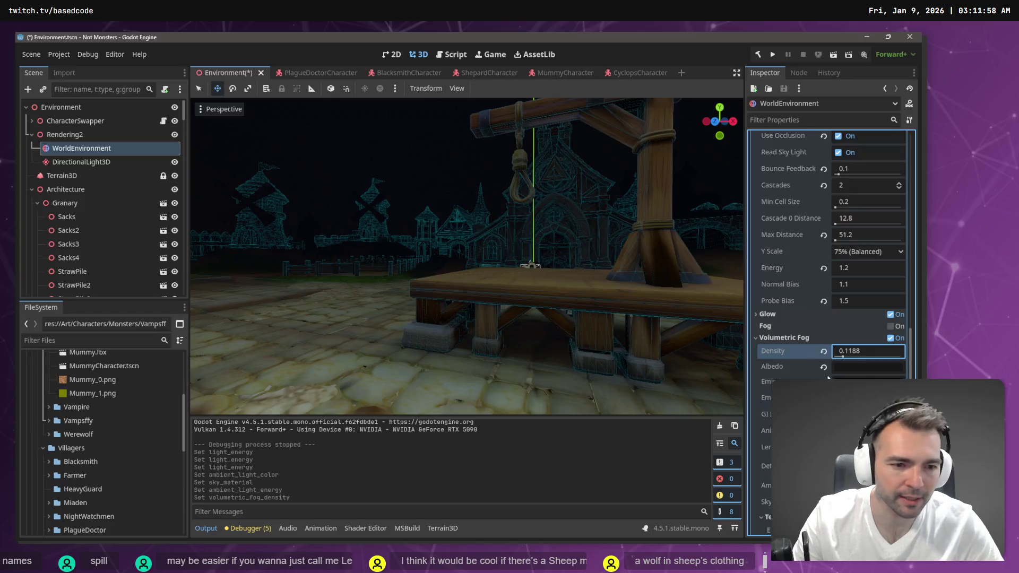
Step: Save the scene and launch the game with F5 to test it
left_click(868, 367)
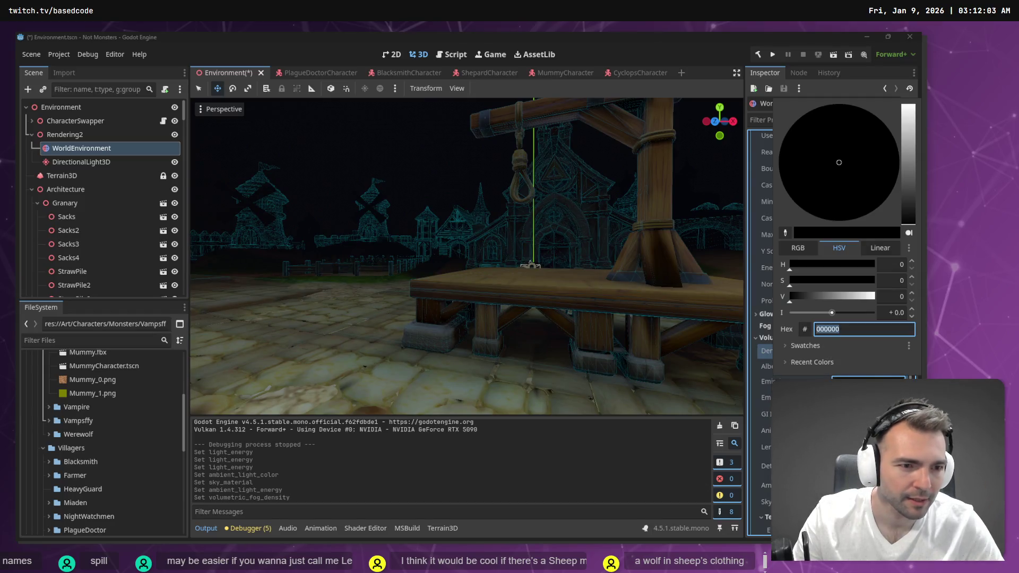
key("Escape")
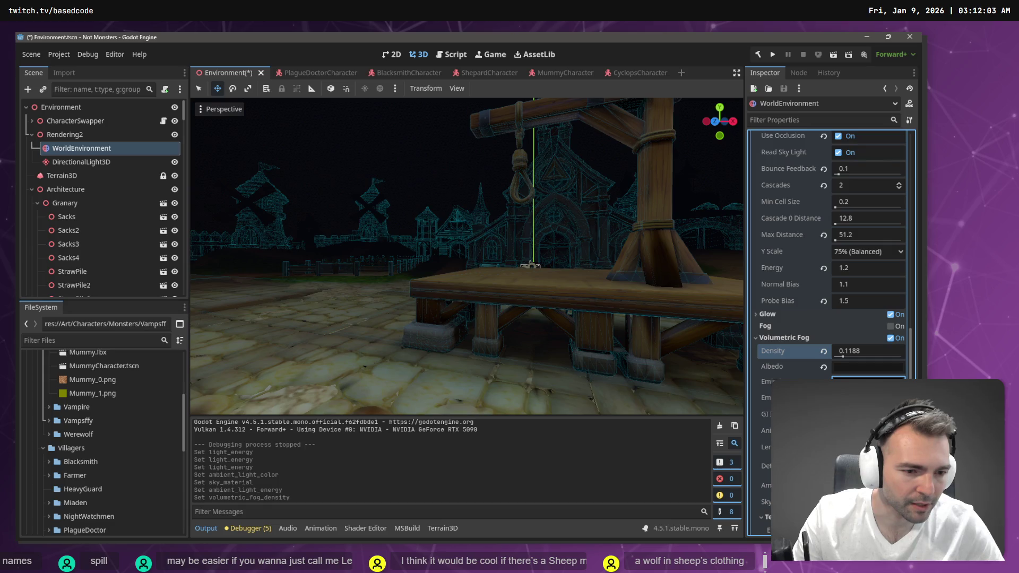
left_click_drag(849, 414, 859, 414)
key("ctrl+z")
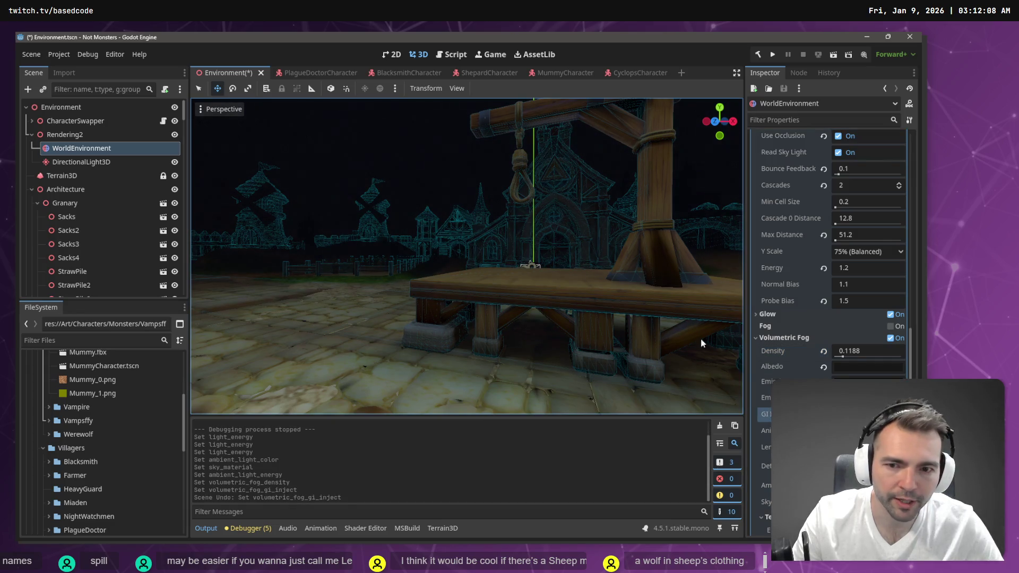
key("F5")
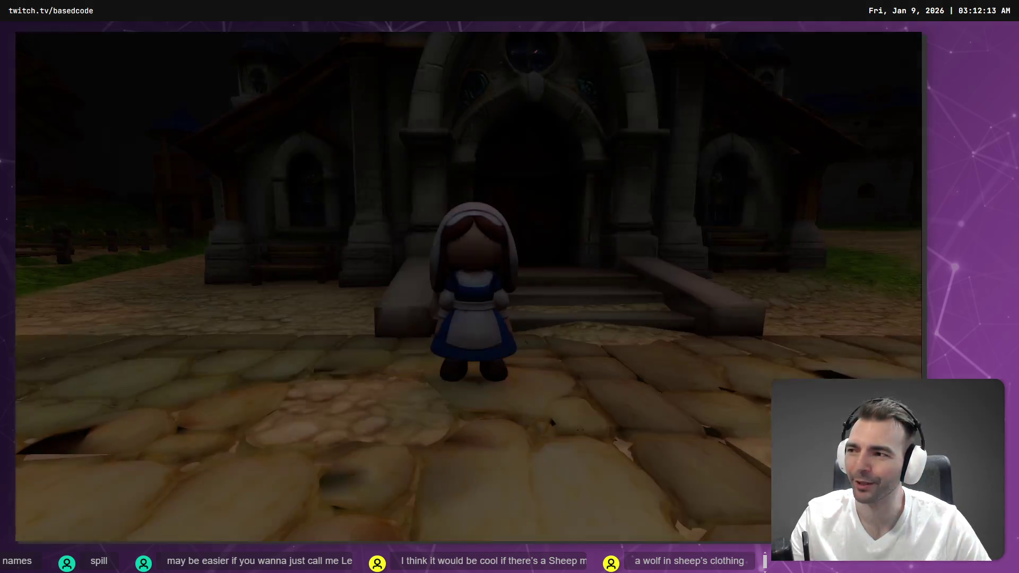
key("w")
key("w")
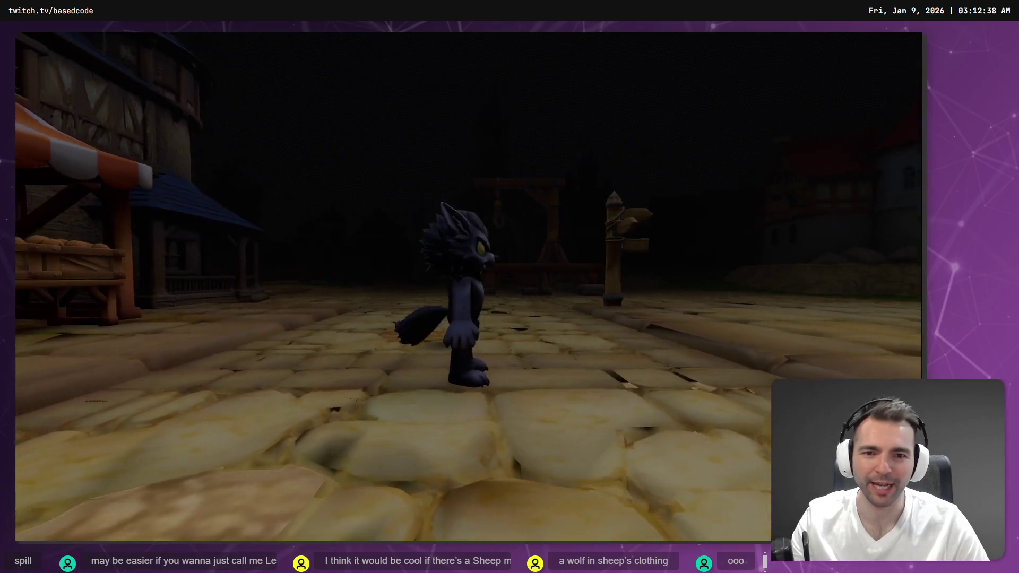
key("F8")
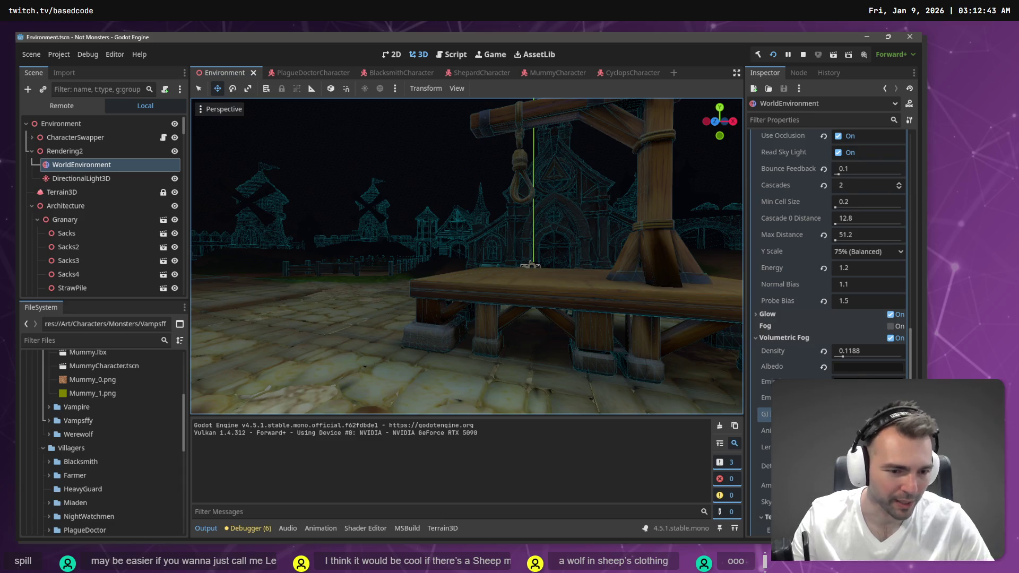
Step: Try regular fog and the volumetric fog detail spread, reverting both changes
left_click(891, 326)
left_click(891, 327)
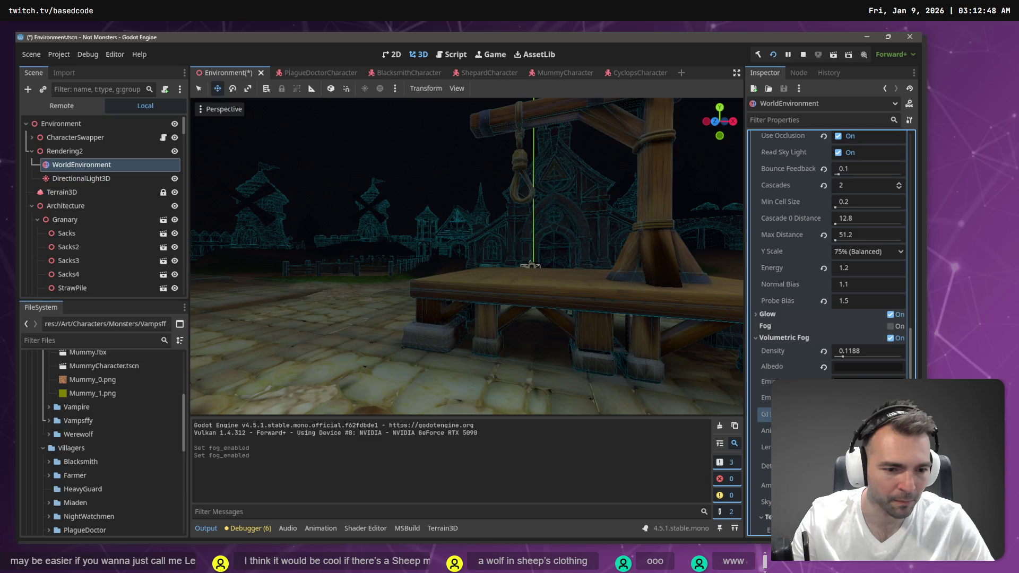
left_click(849, 465)
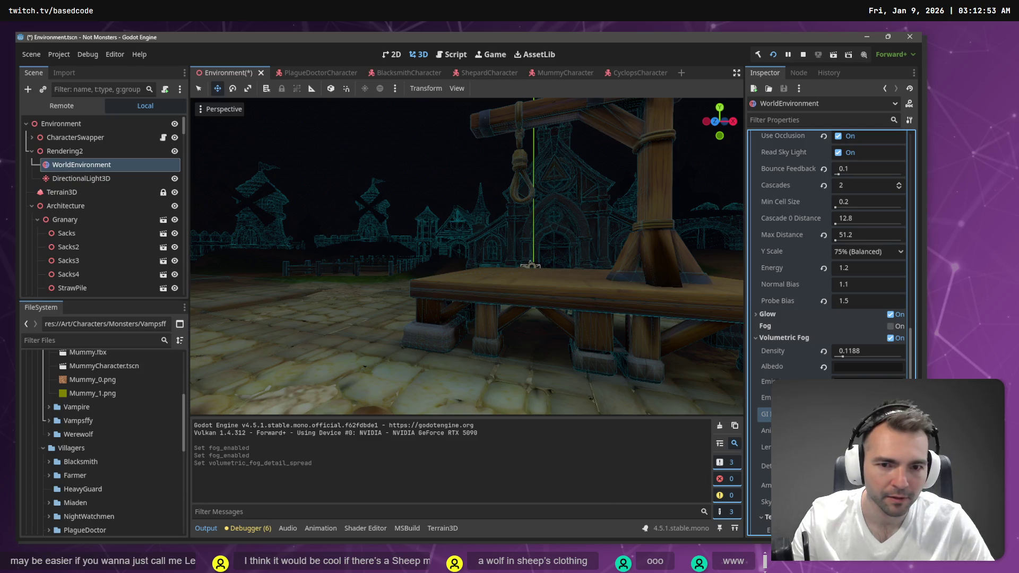
scroll(828, 318, "down", 2)
scroll(467, 255, "down", 5)
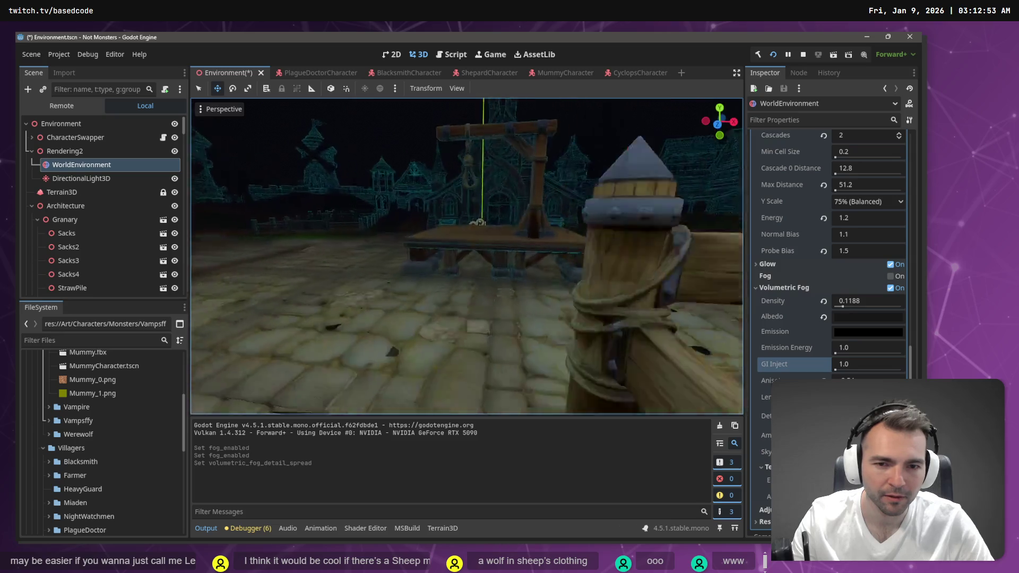
key("ctrl+z")
left_click(849, 466)
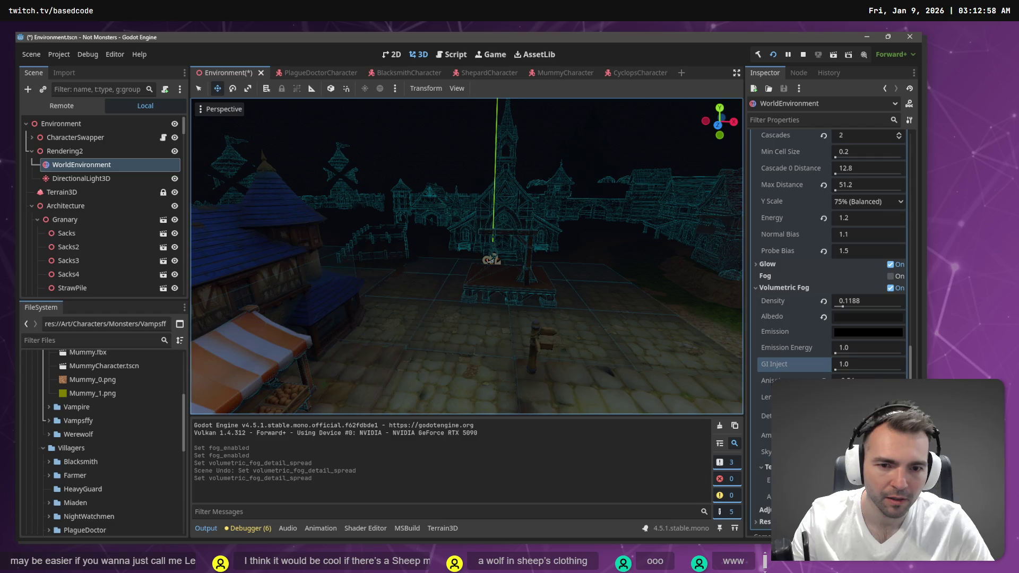
key("ctrl+z")
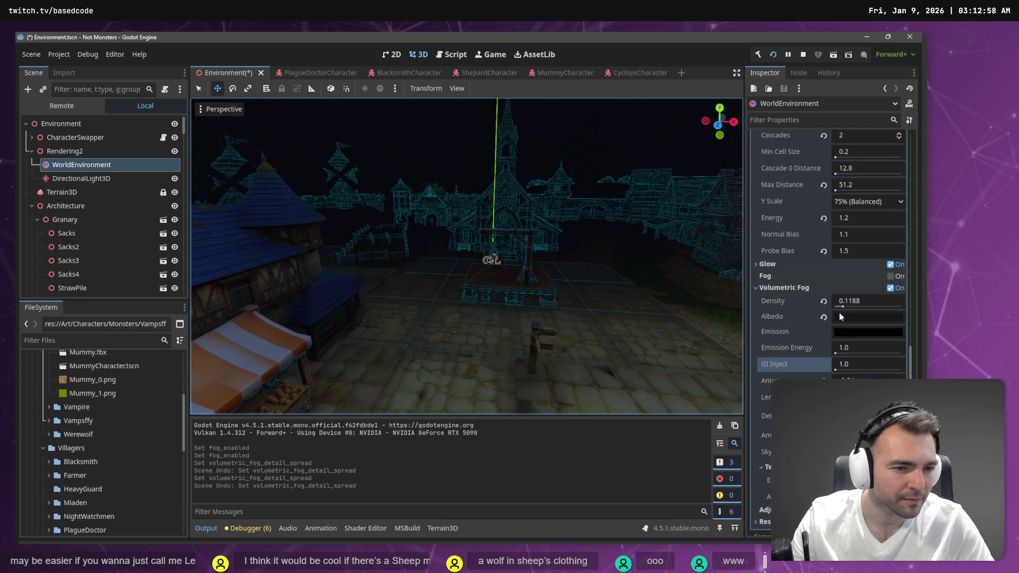
Step: Set the volumetric fog density to 0.2606, albedo to 333333, and emission to near-black 0e0e0e
left_click_drag(843, 306, 854, 309)
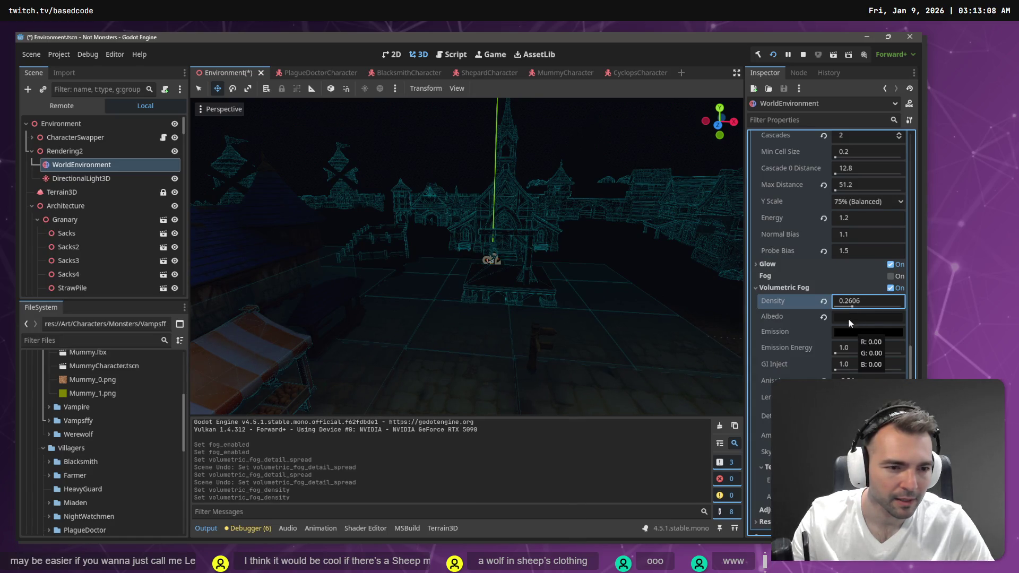
left_click(847, 317)
left_click_drag(908, 150, 911, 129)
left_click(853, 330)
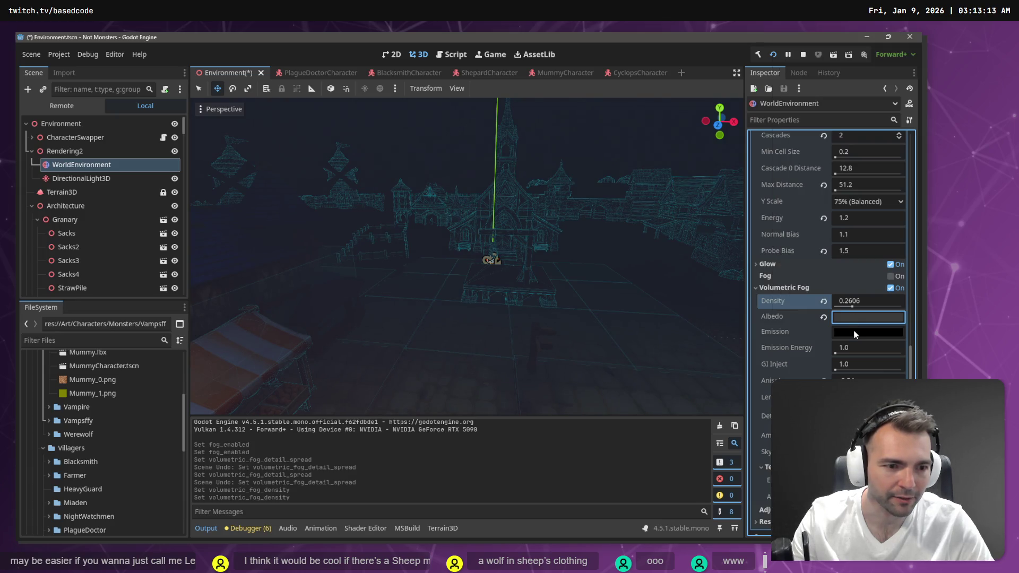
left_click(854, 332)
mouse_move(908, 130)
left_mouse_down()
mouse_move(911, 186)
mouse_move(909, 170)
left_mouse_up()
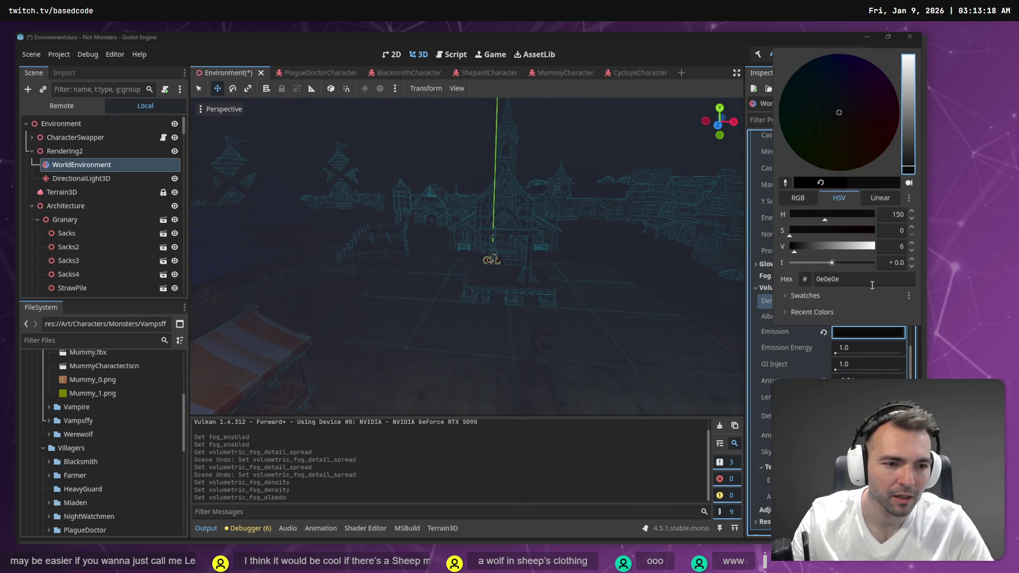
Step: Confirm the near-black fog emission colour and retune Sky Affect and GI Inject to 1.5
left_click(785, 332)
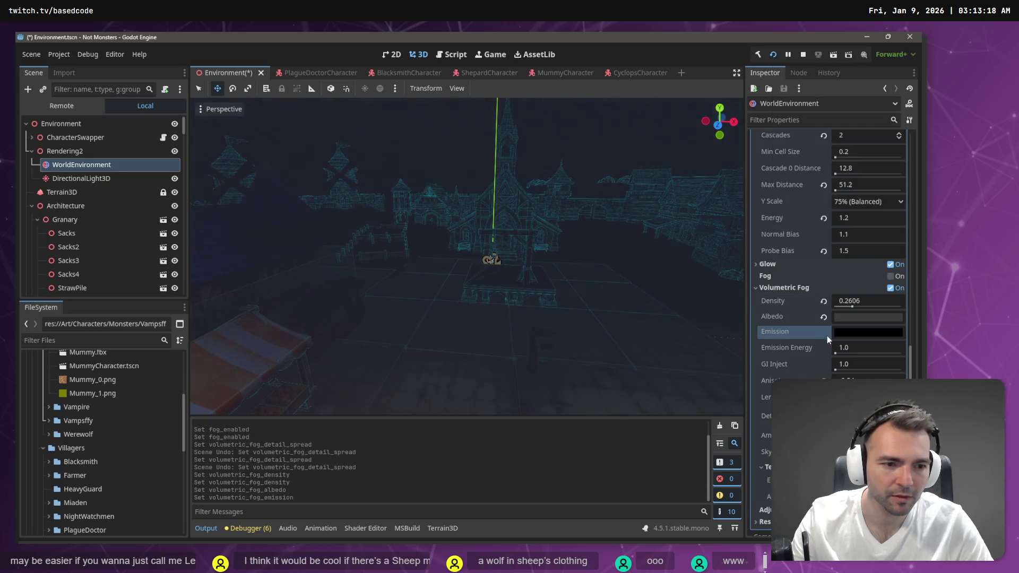
right_click(594, 210)
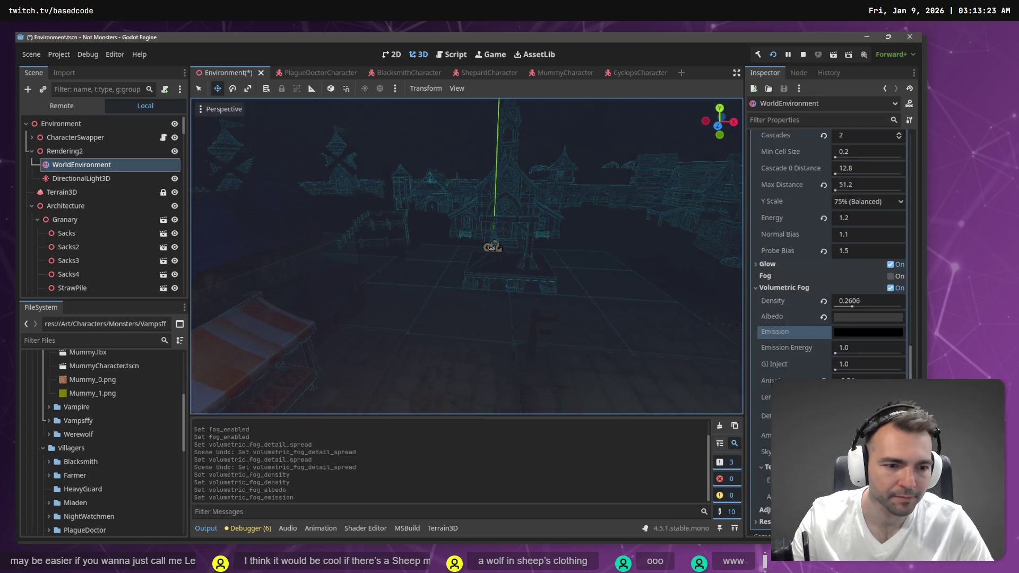
key("s")
mouse_move(860, 452)
left_mouse_down()
mouse_move(891, 451)
mouse_move(859, 452)
left_mouse_up()
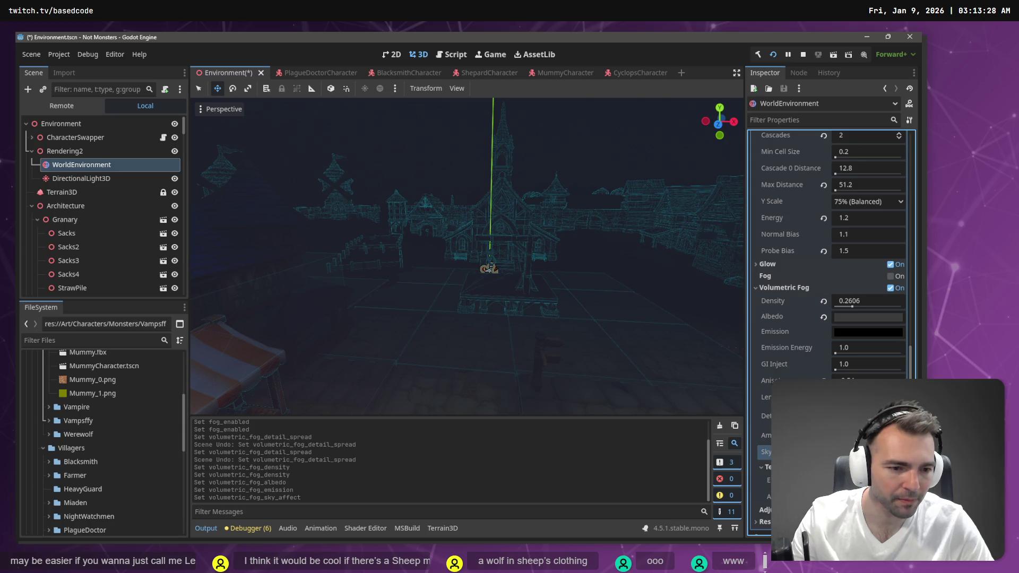
mouse_move(860, 435)
left_mouse_down()
mouse_move(896, 435)
mouse_move(836, 435)
left_mouse_up()
Step: Drop the fog emission energy to 0, then save the scene and launch the game
mouse_move(833, 353)
left_mouse_down()
mouse_move(860, 366)
mouse_move(849, 367)
left_mouse_up()
key("w")
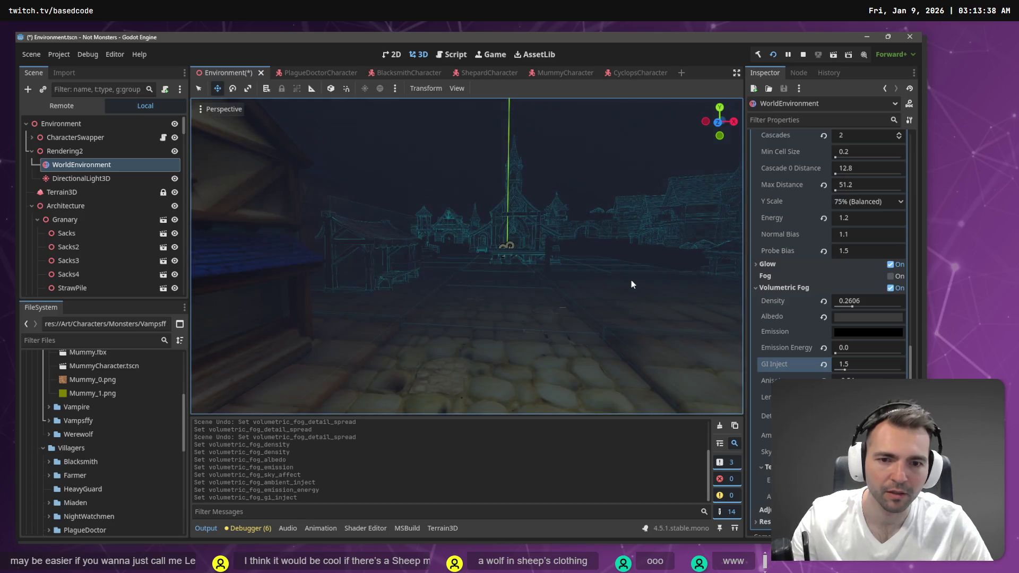
key("F5")
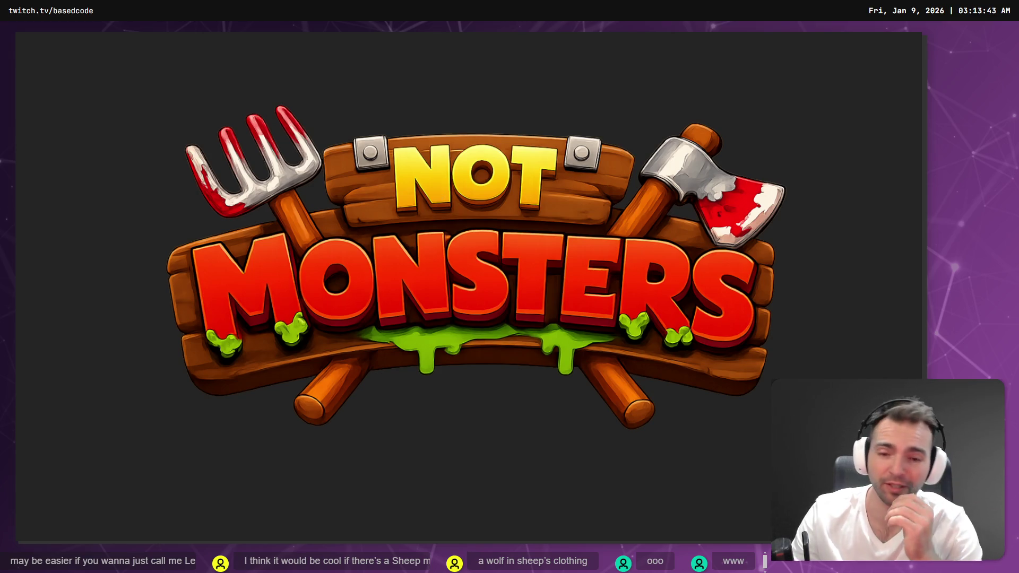
Step: Run the hooded character across the cobblestones, jump onto the gallows platform, then stop the game
key("s")
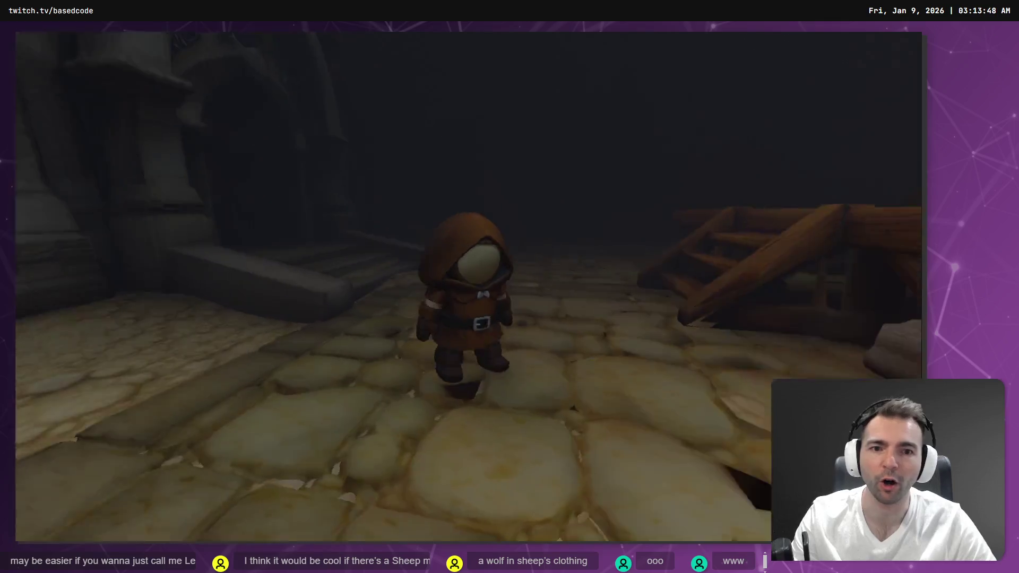
key("d")
key("w")
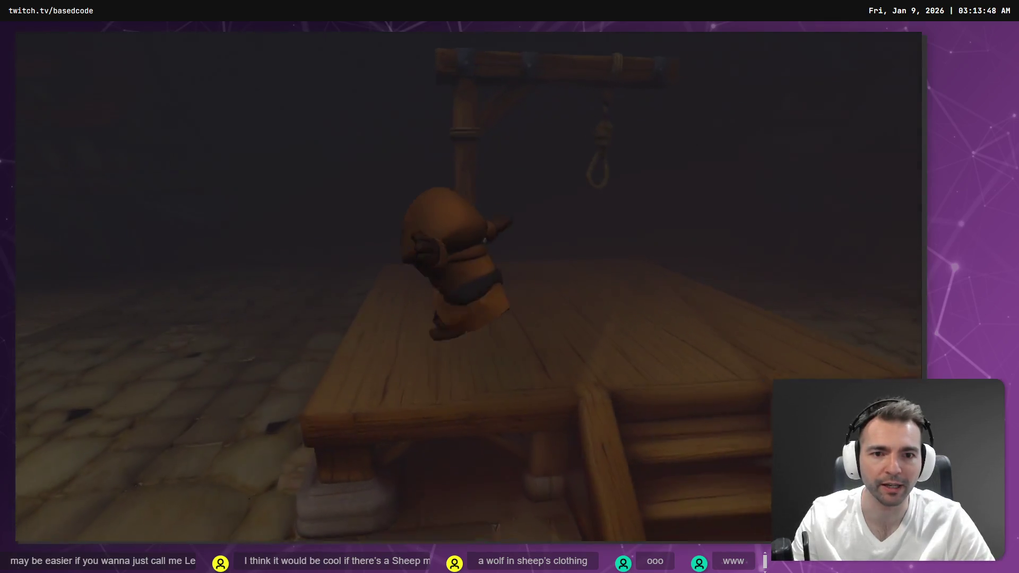
key("w")
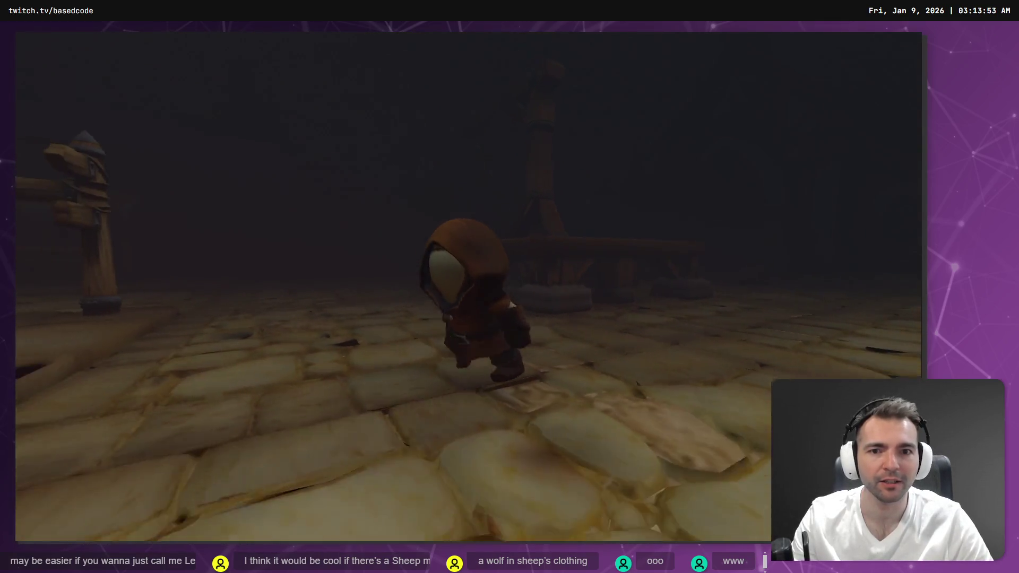
key("s")
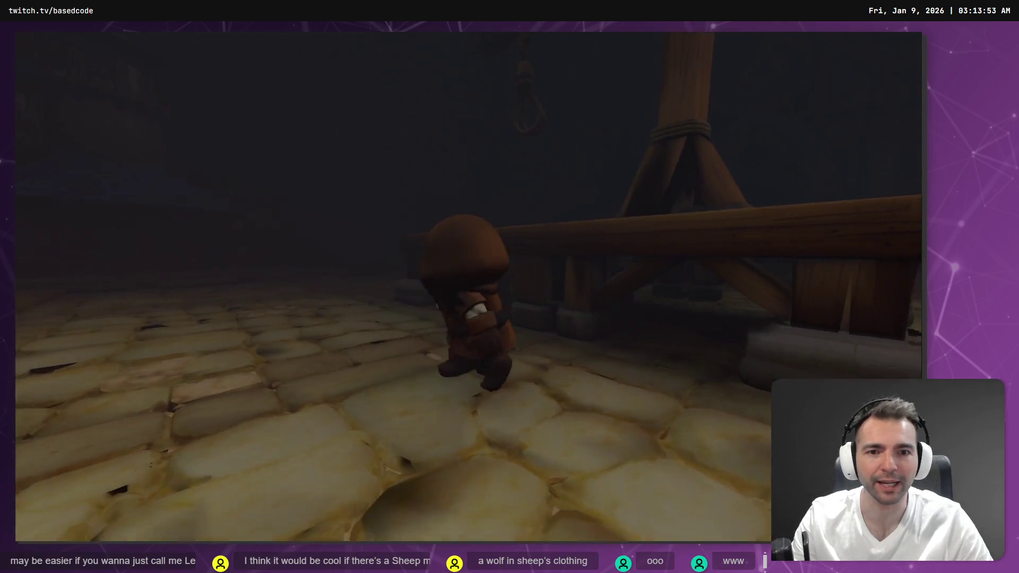
key("w")
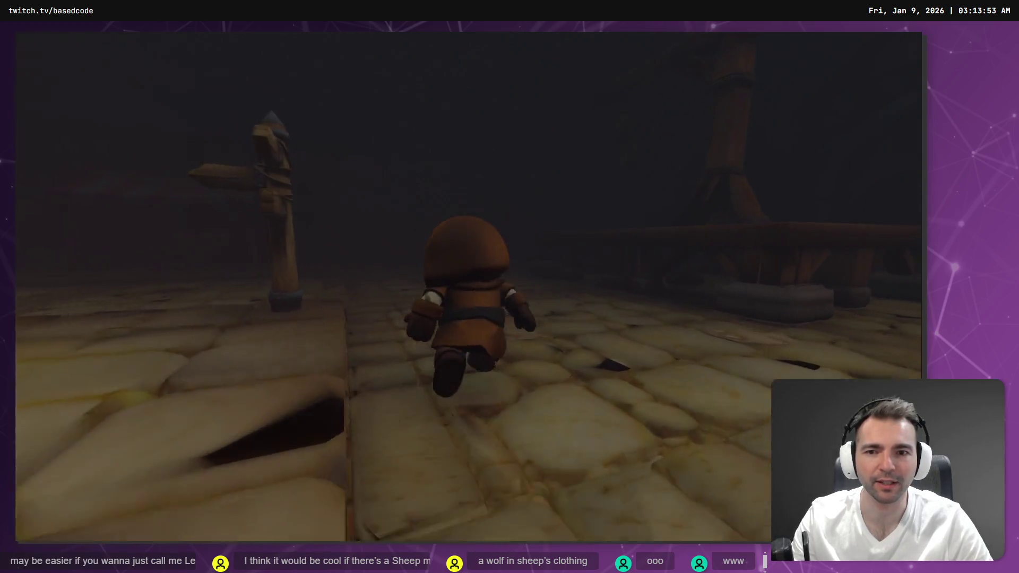
key("space")
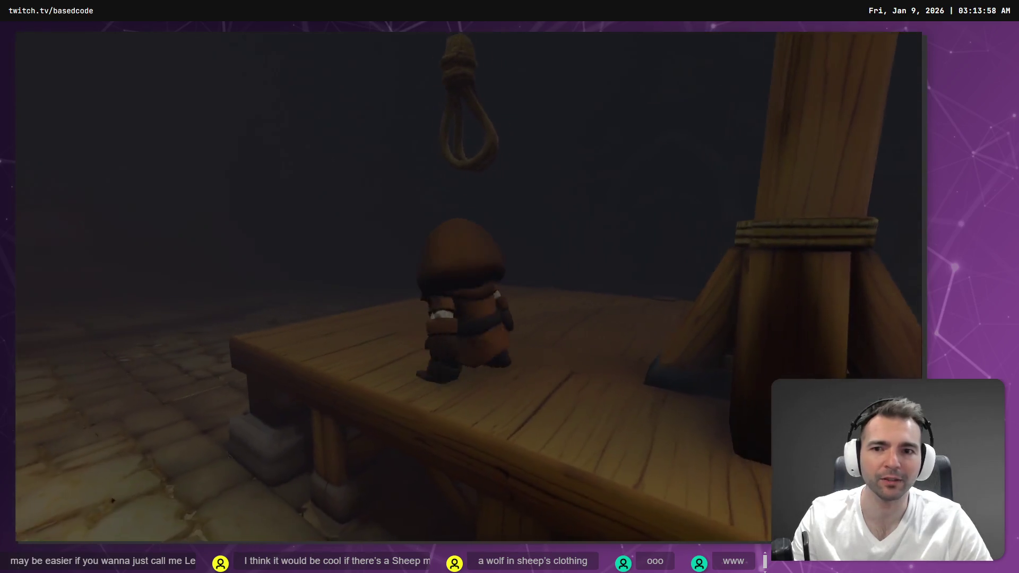
key("F8")
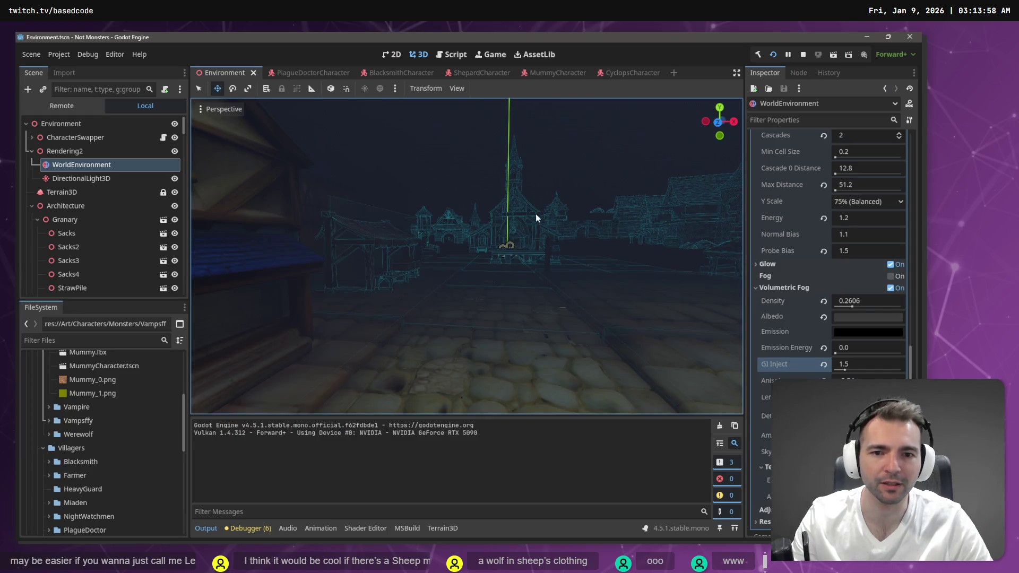
Step: Lower the volumetric fog density from 0.2606 to about 0.09 near the gallows
key("w")
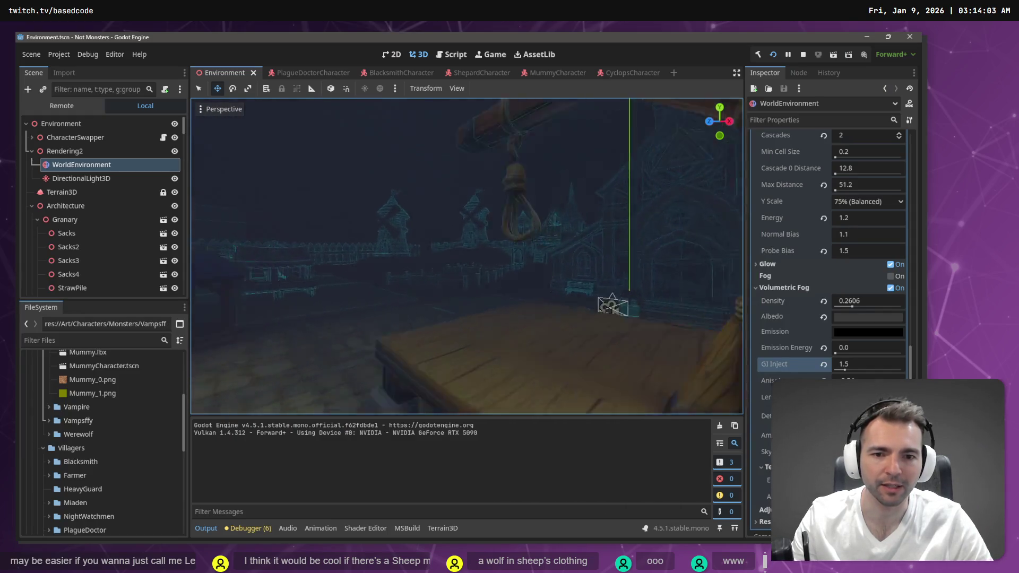
left_click(851, 307)
left_click_drag(843, 304, 835, 302)
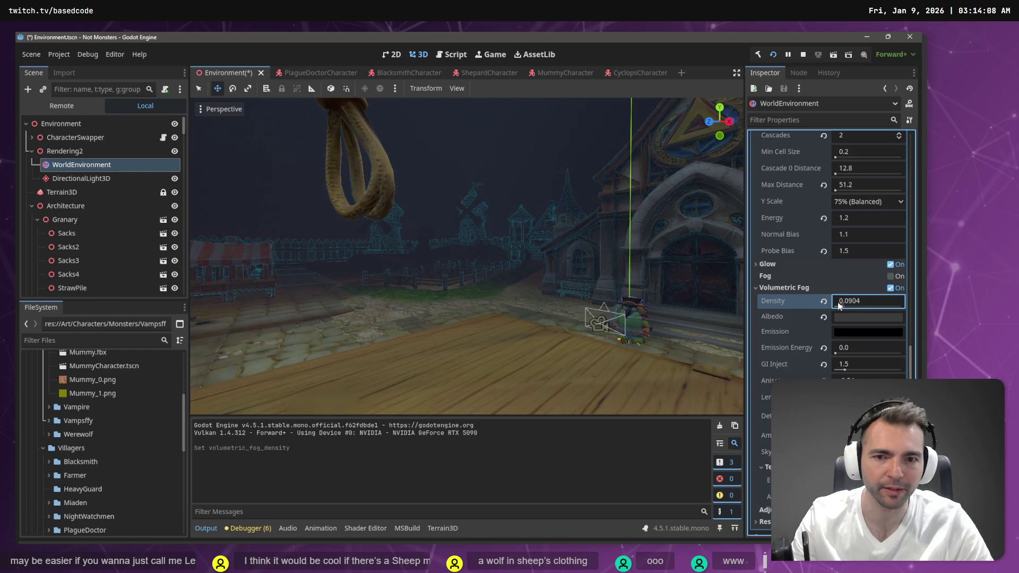
Step: Save, run the game, walk the character across the gallows platform, then stop it
key("ctrl+s")
key("F5")
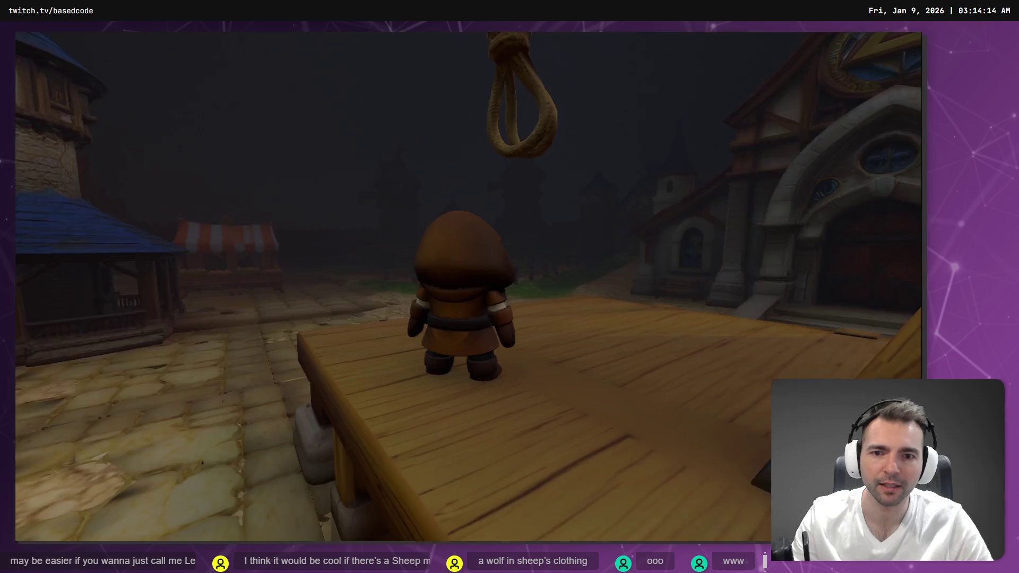
key("s")
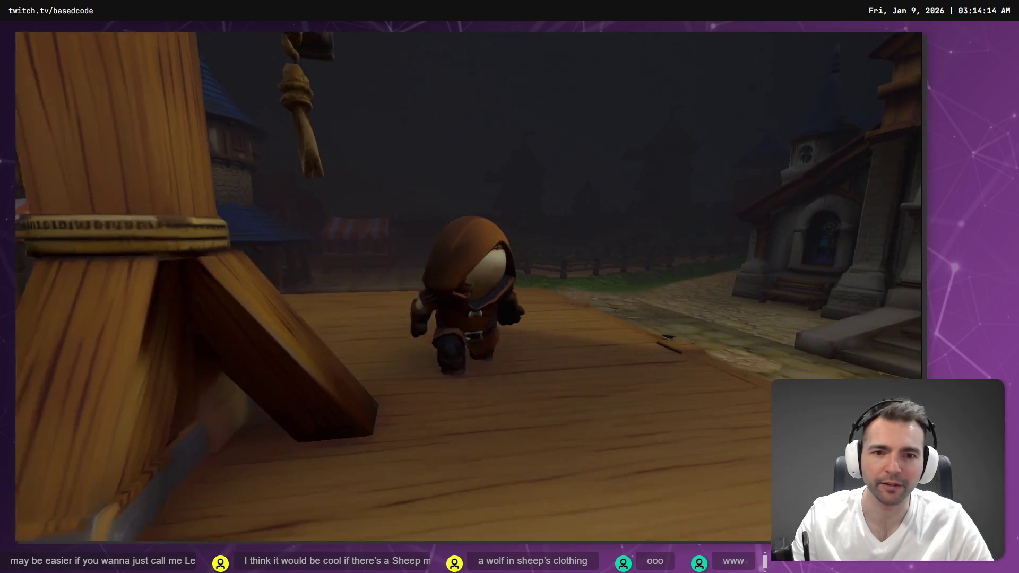
key("w")
key("d")
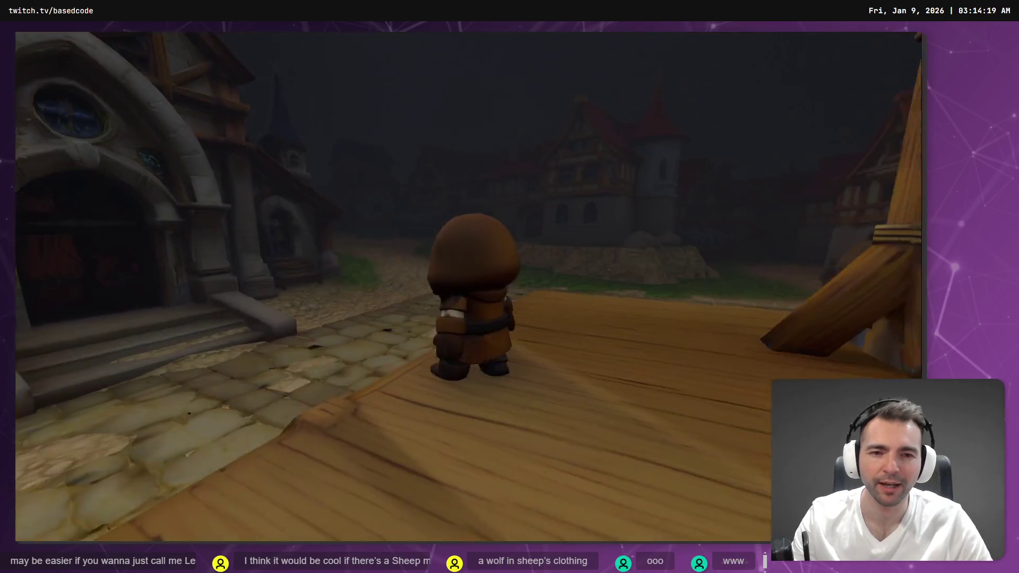
key("s")
key("w")
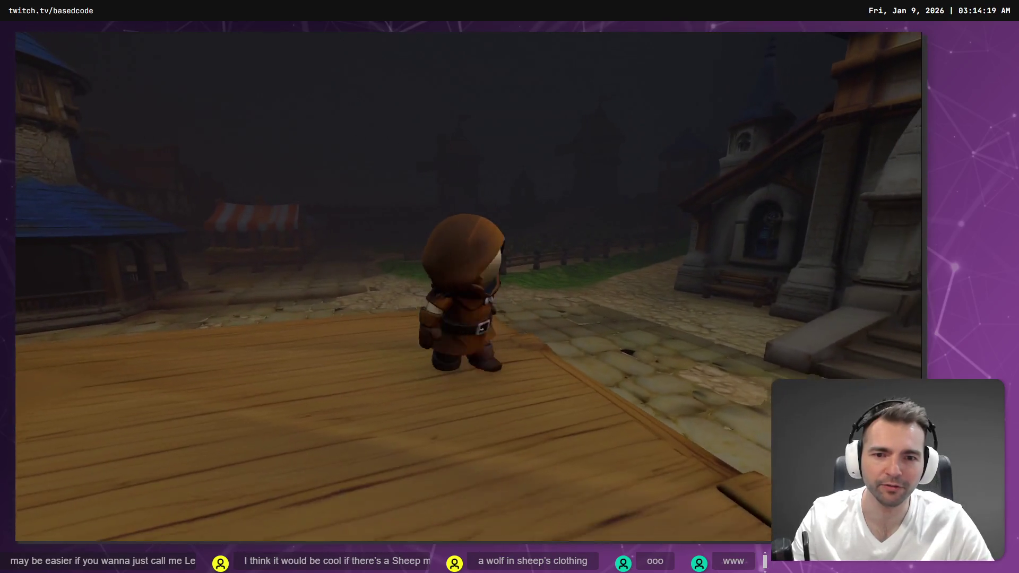
key("F8")
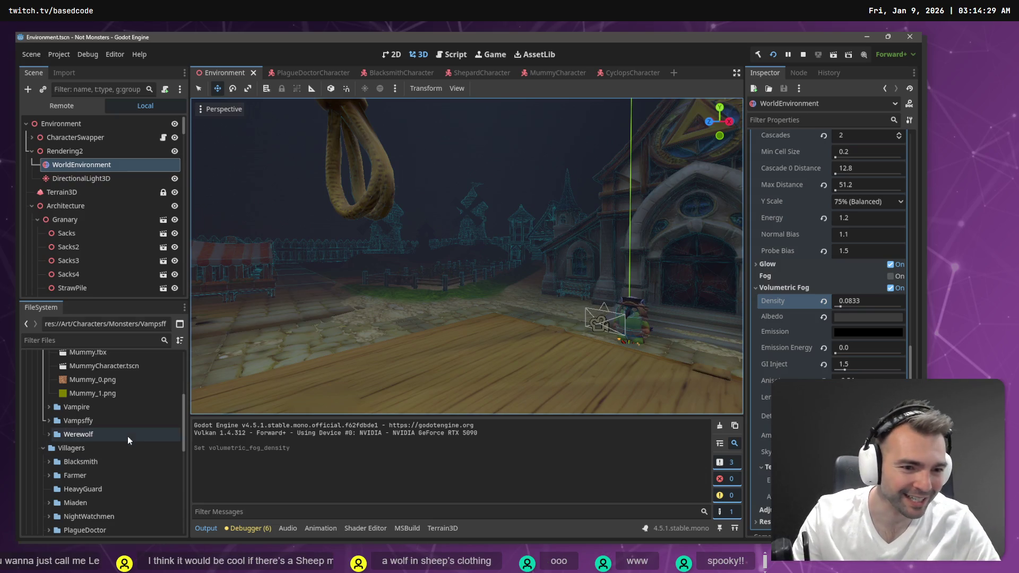
Step: Adjust volumetric fog anisotropy, raise GI Inject to about 2.36, and turn on depth fog
left_click(868, 381)
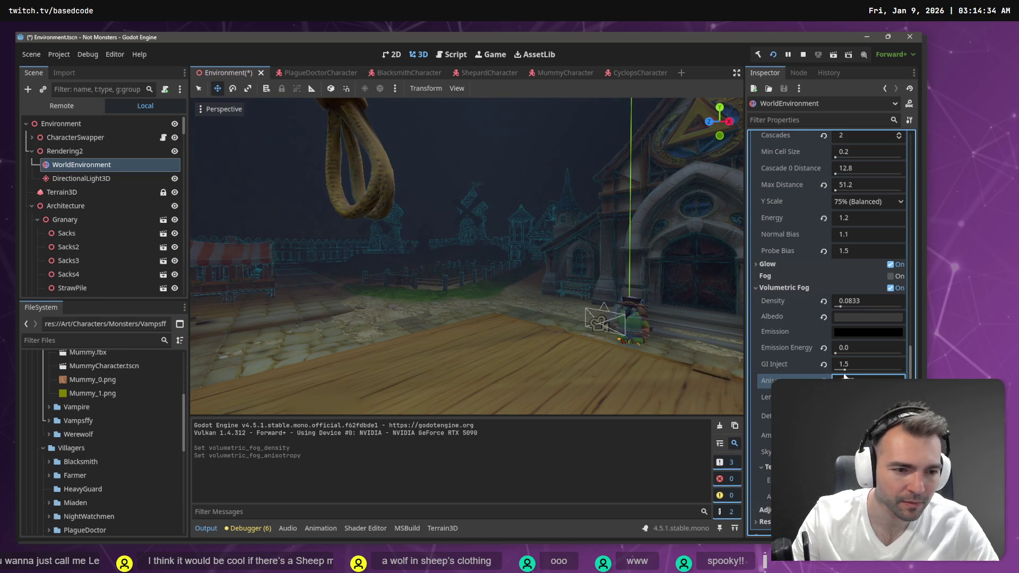
left_click_drag(843, 371, 855, 371)
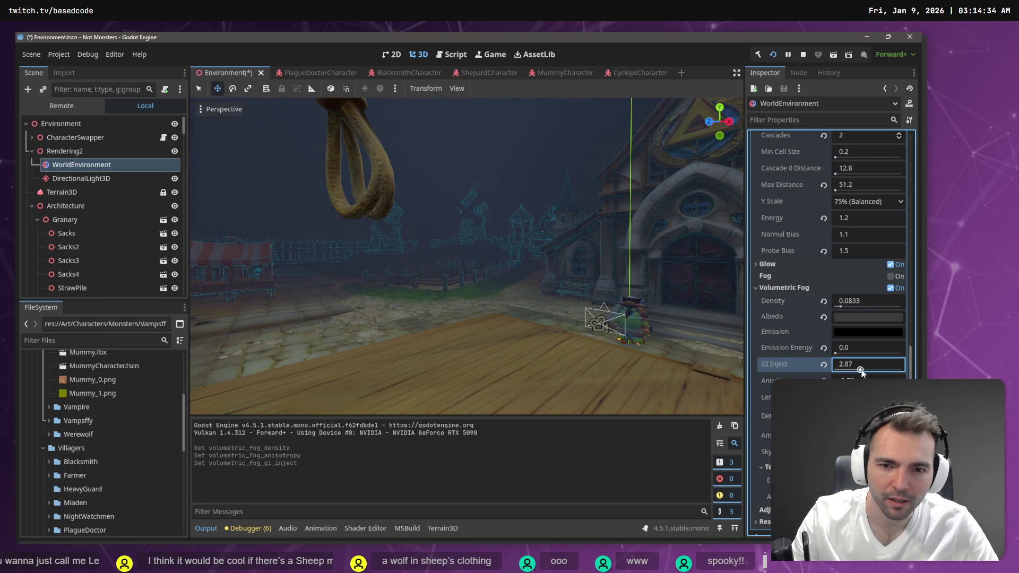
left_click(896, 277)
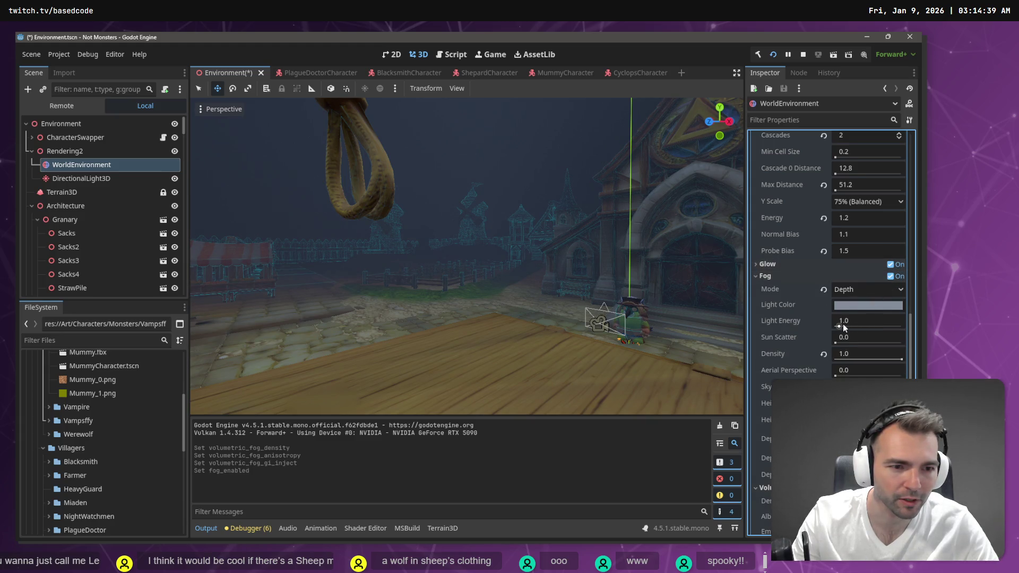
Step: Try depth fog light energy, height and depth curve values, then switch depth fog off
left_click_drag(844, 327, 856, 330)
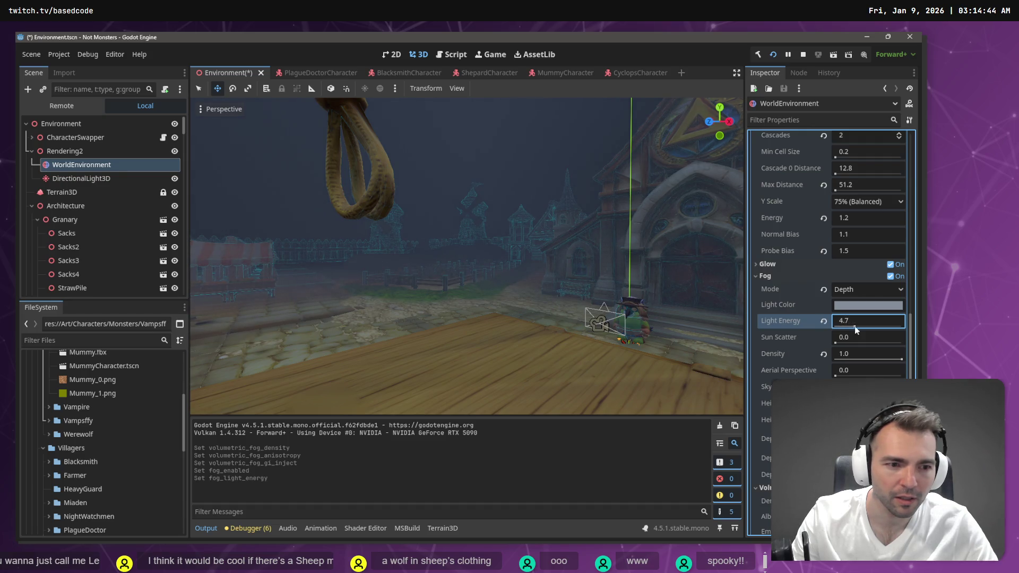
key("ctrl+z")
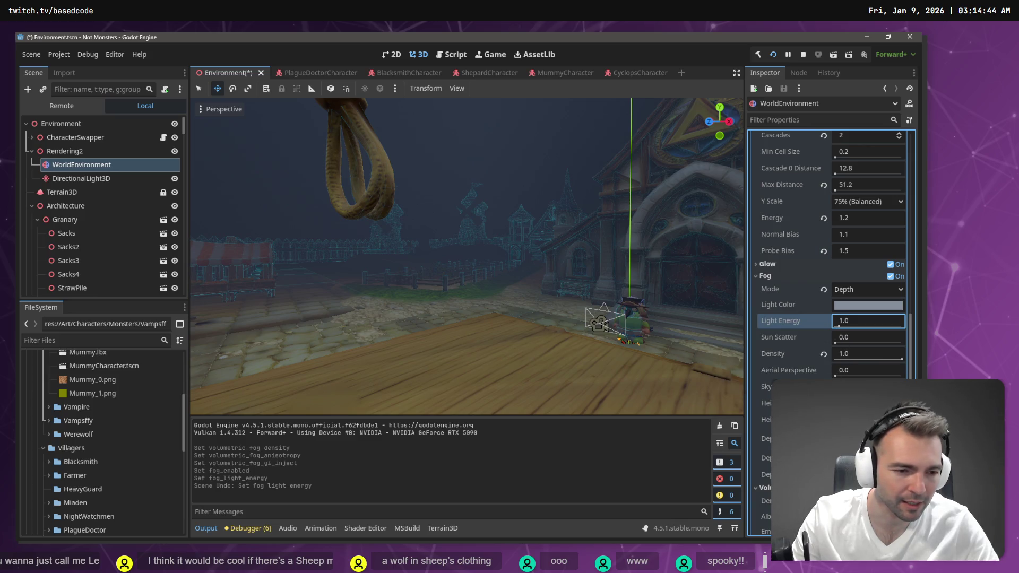
left_click(868, 403)
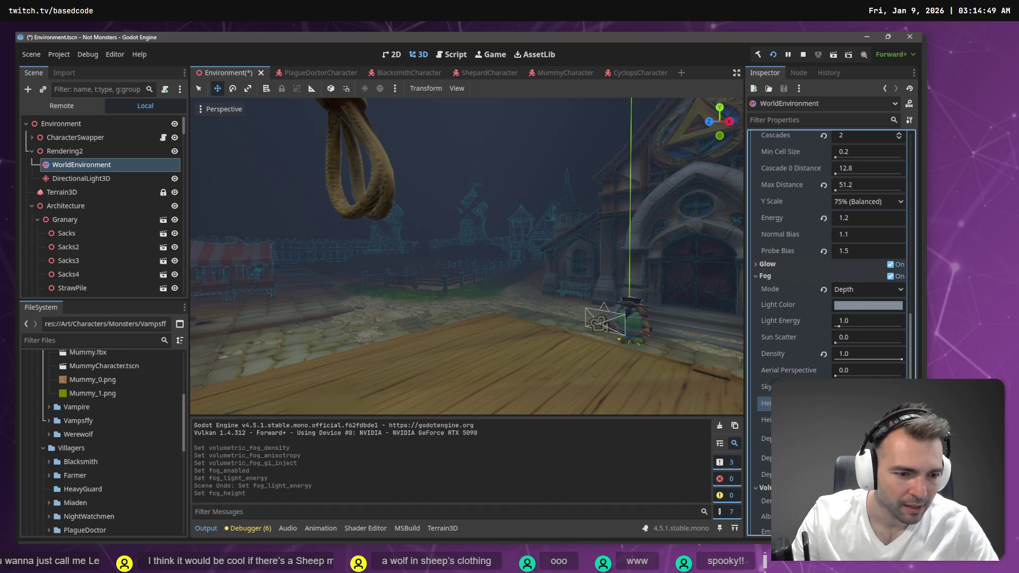
left_click_drag(868, 438, 881, 439)
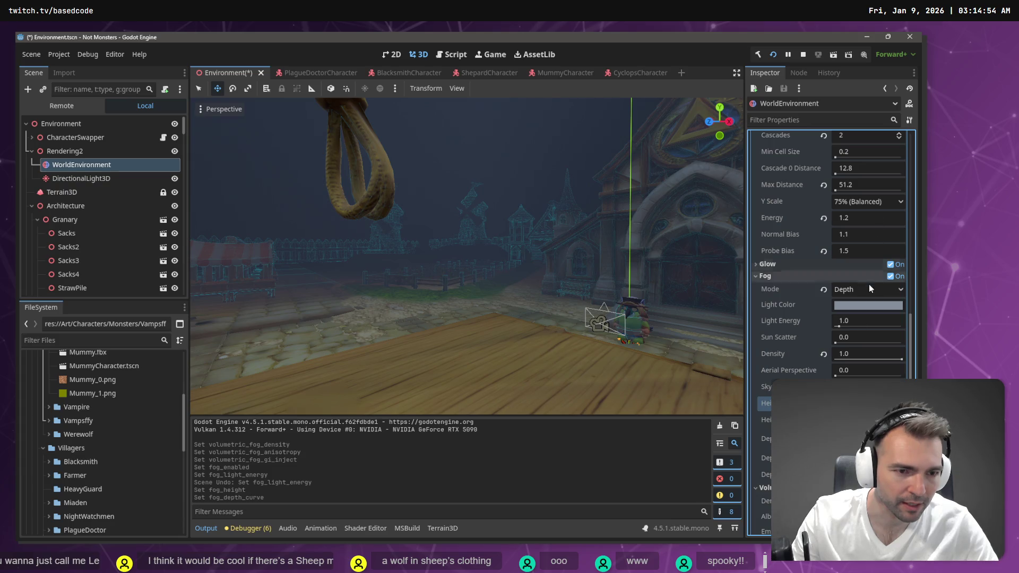
left_click(891, 276)
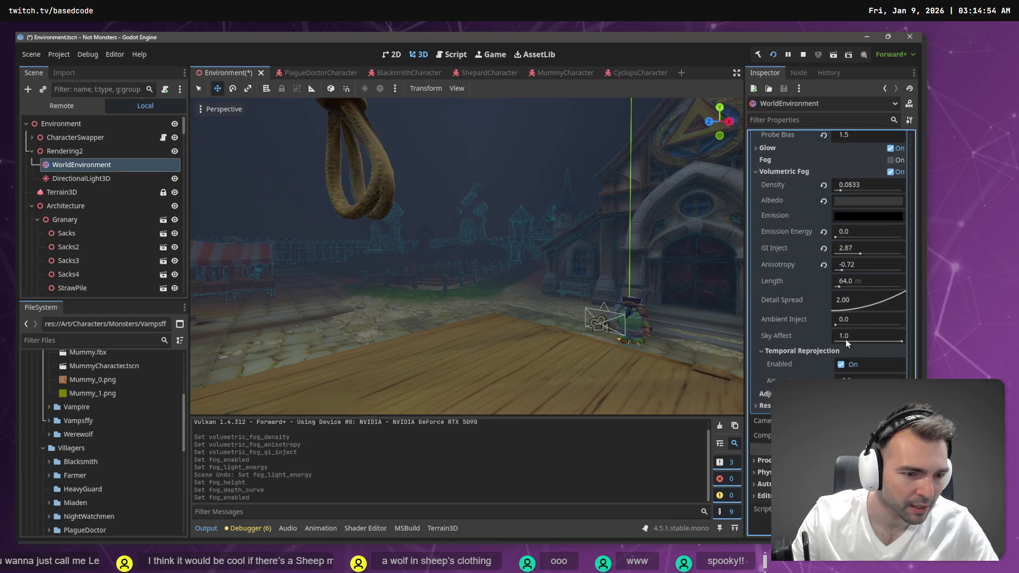
Step: Set the volumetric fog albedo to near-black 1a1a1a
scroll(852, 317, "up", 4)
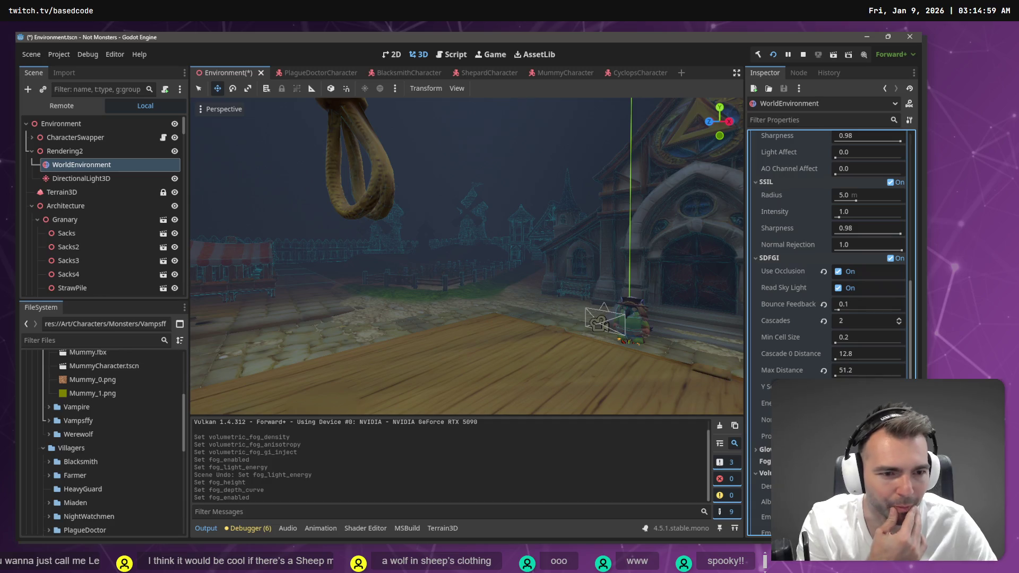
scroll(851, 317, "down", 3)
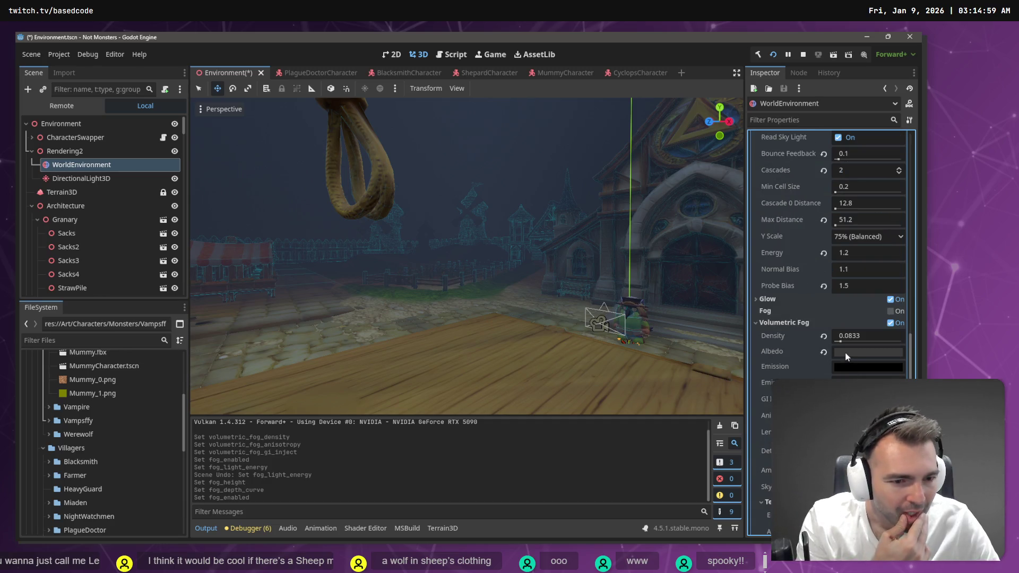
left_click(845, 352)
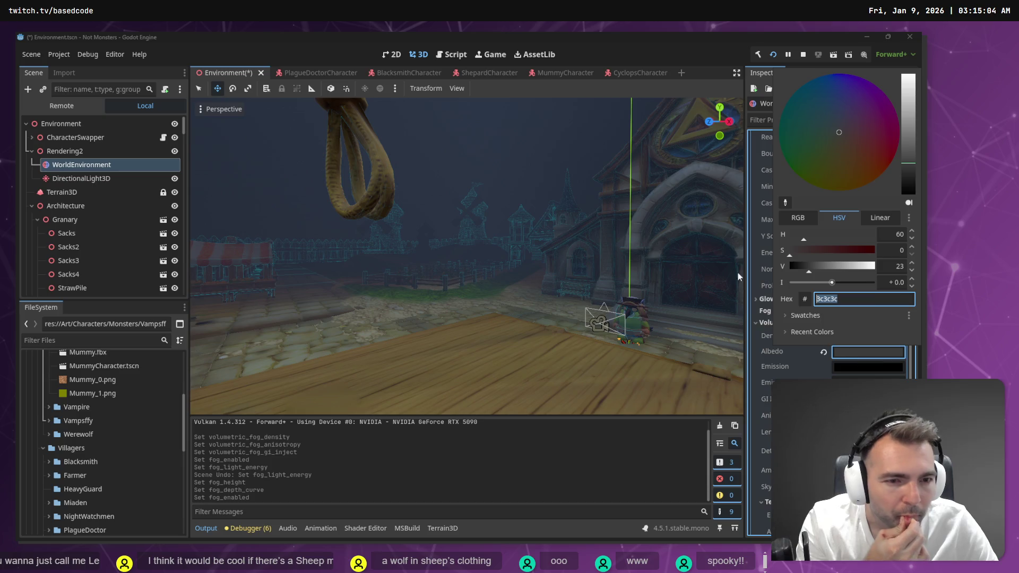
mouse_move(908, 159)
left_mouse_down()
mouse_move(909, 116)
mouse_move(911, 184)
left_mouse_up()
left_click_drag(807, 267, 798, 269)
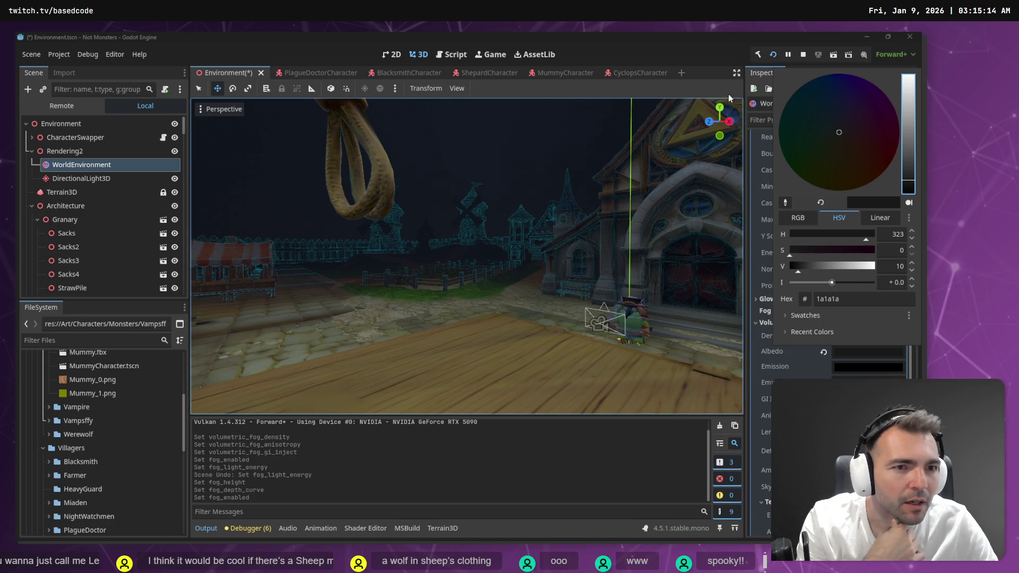
key("Escape")
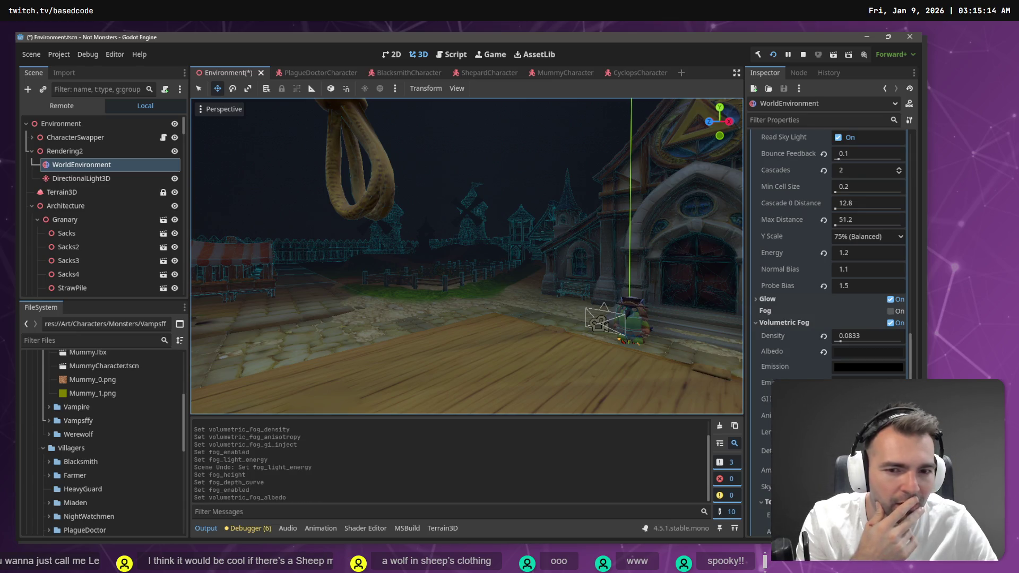
Step: Retune fog emission energy, ambient and GI inject, density 0.2961, and anisotropy
left_click(855, 383)
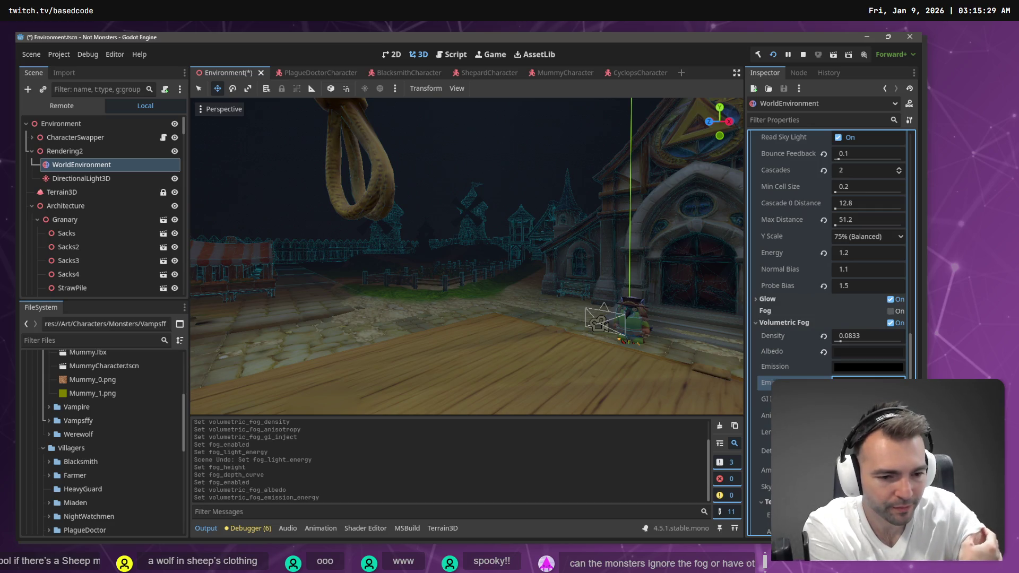
mouse_move(860, 471)
left_mouse_down()
mouse_move(881, 470)
mouse_move(876, 450)
left_mouse_up()
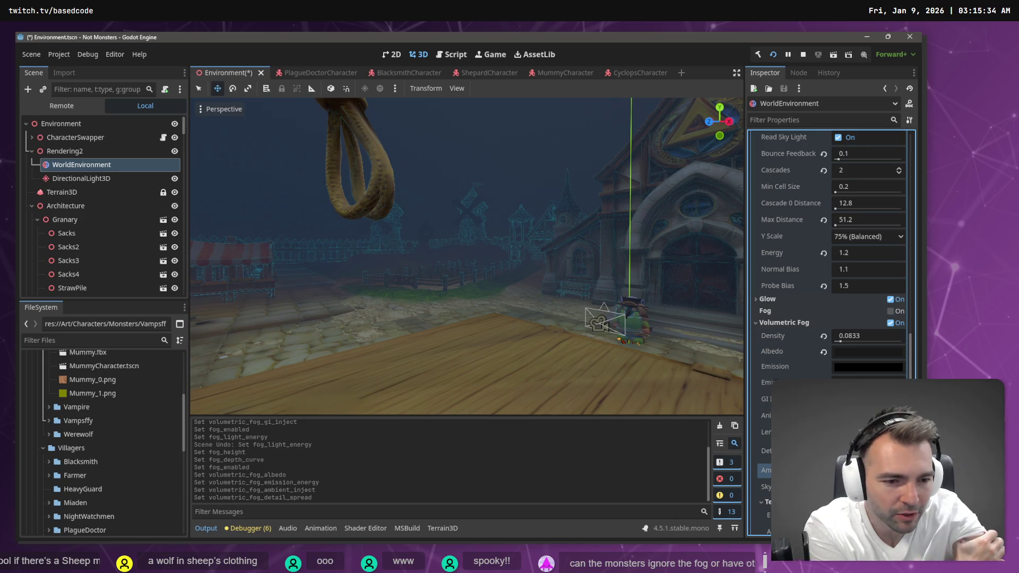
left_click(868, 399)
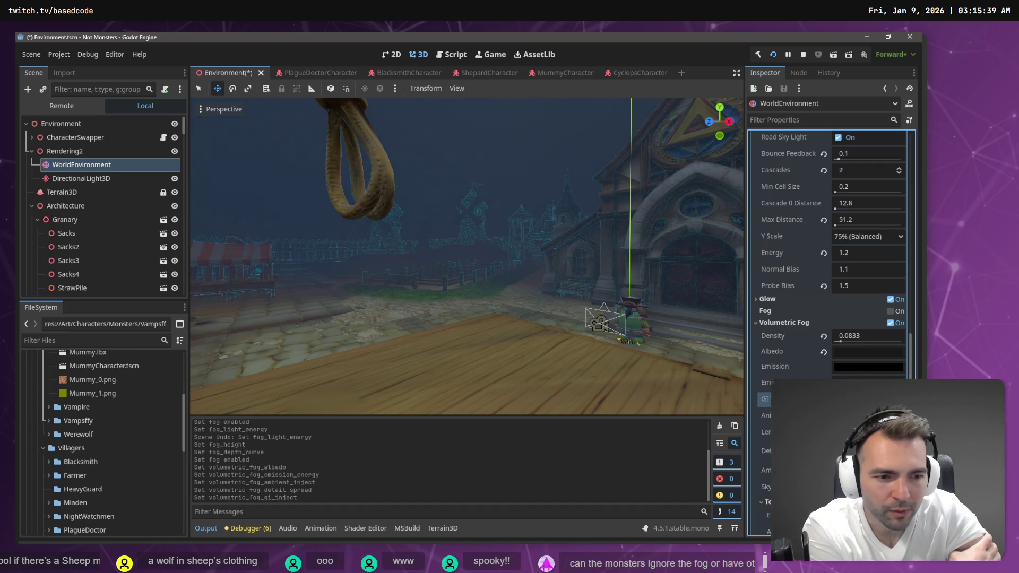
left_click_drag(839, 342, 849, 343)
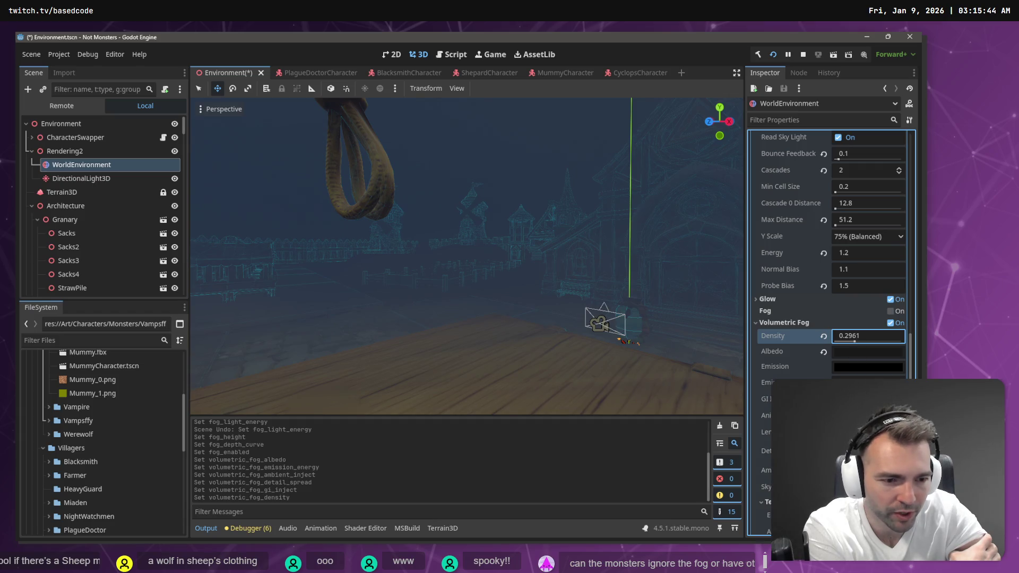
left_click(868, 398)
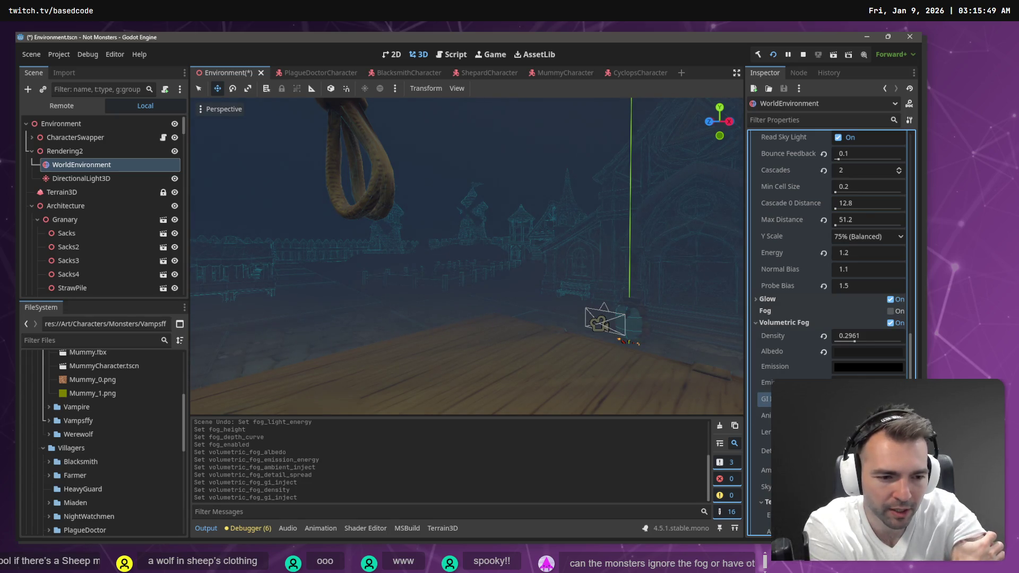
left_click(867, 415)
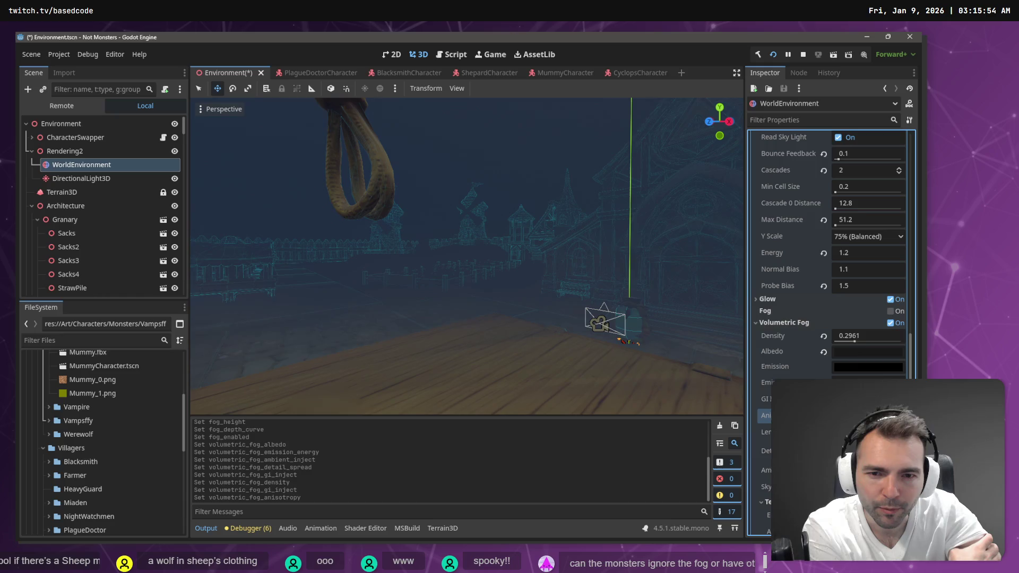
key("w")
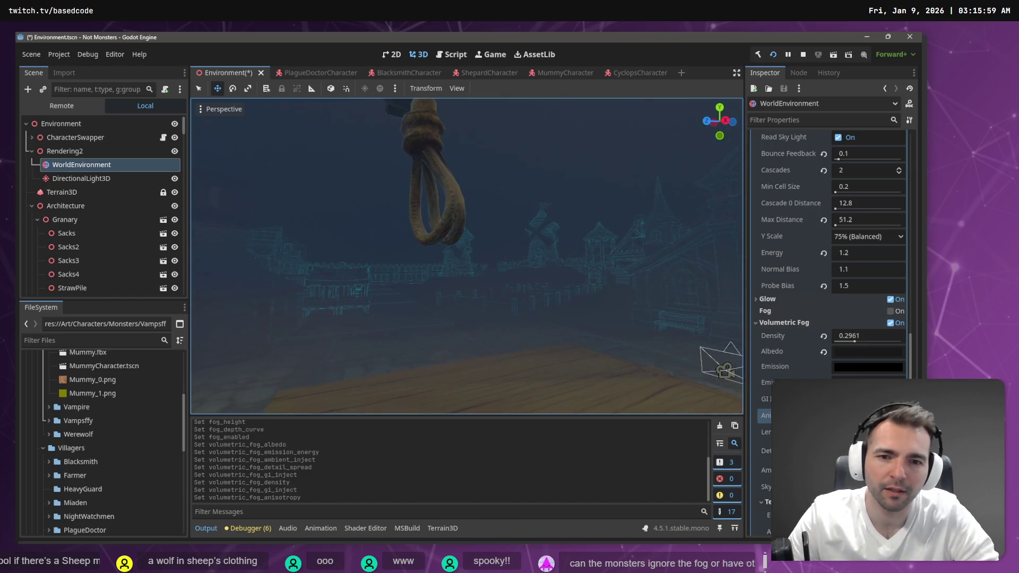
left_click(489, 203)
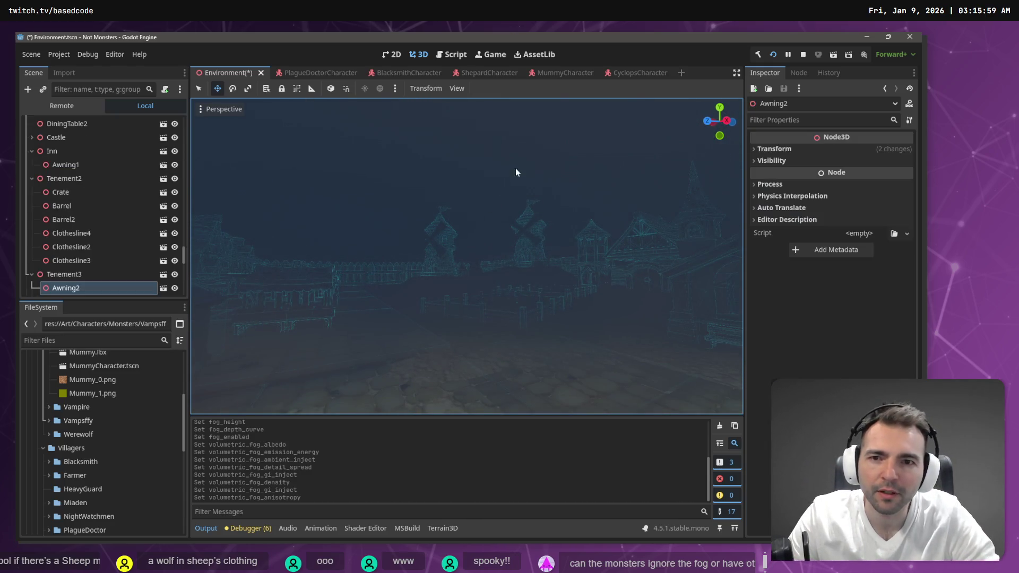
left_click(457, 88)
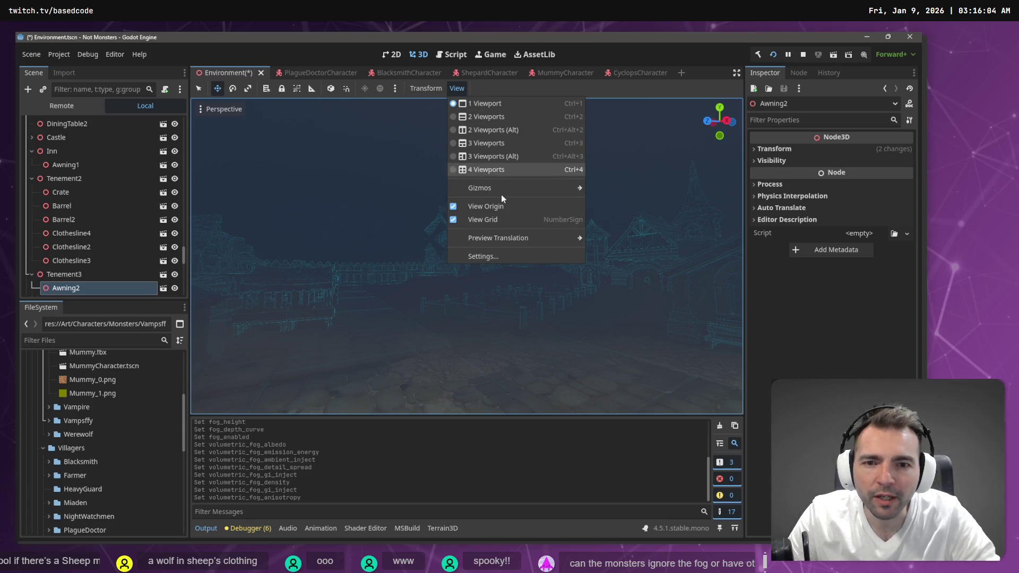
mouse_move(505, 192)
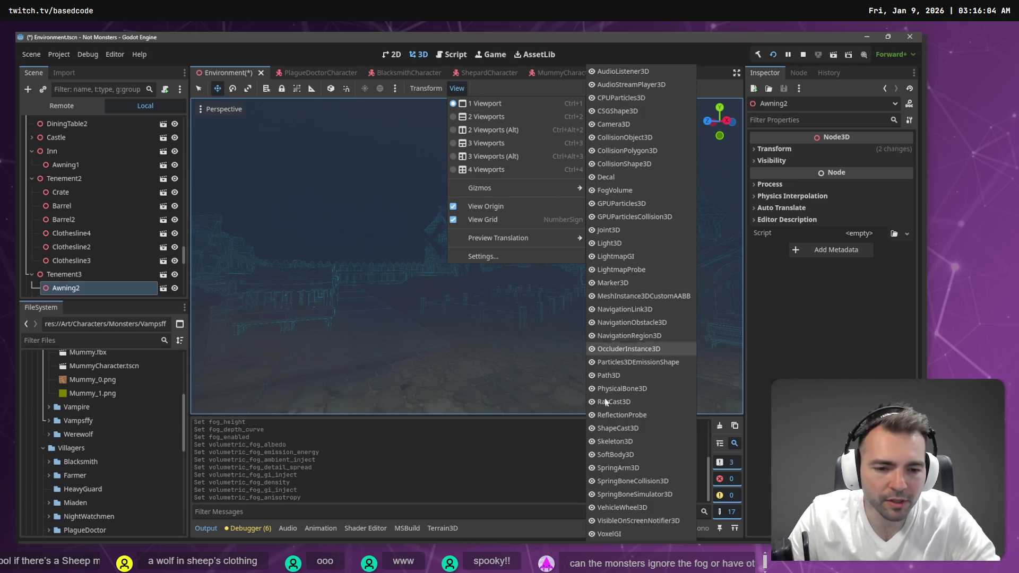
left_click(398, 89)
left_click(397, 89)
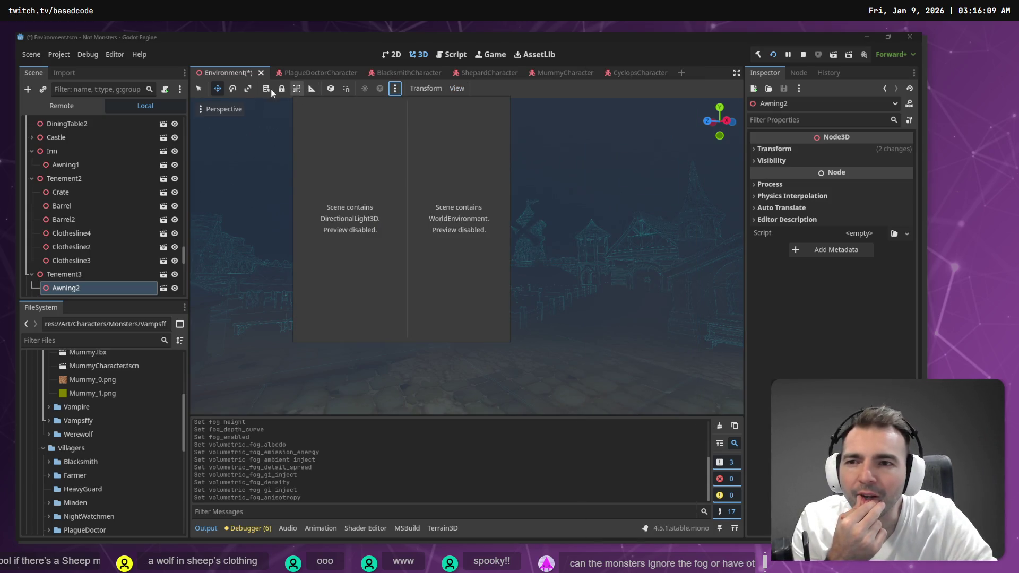
left_click(201, 107)
left_click(200, 108)
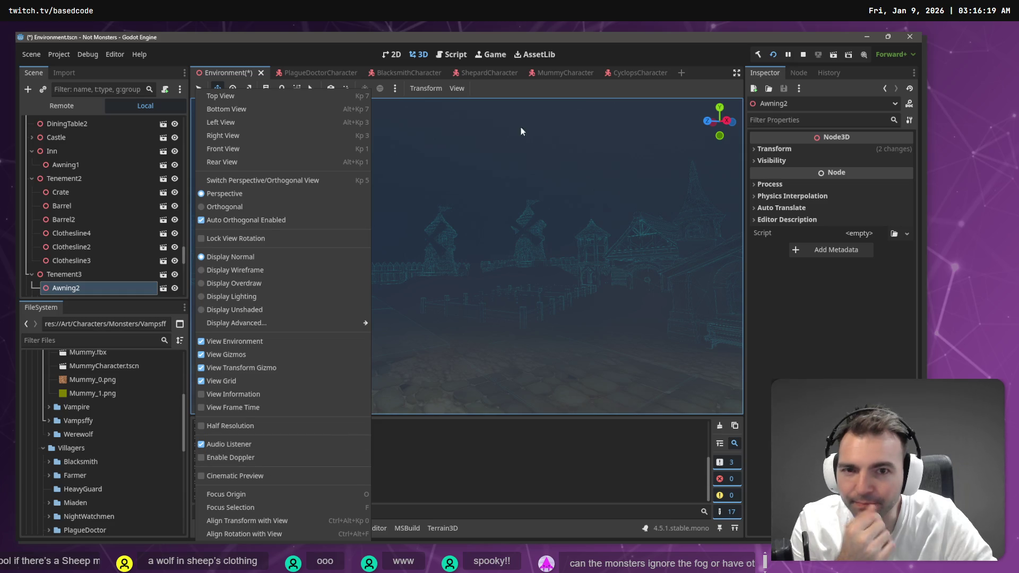
left_click(524, 94)
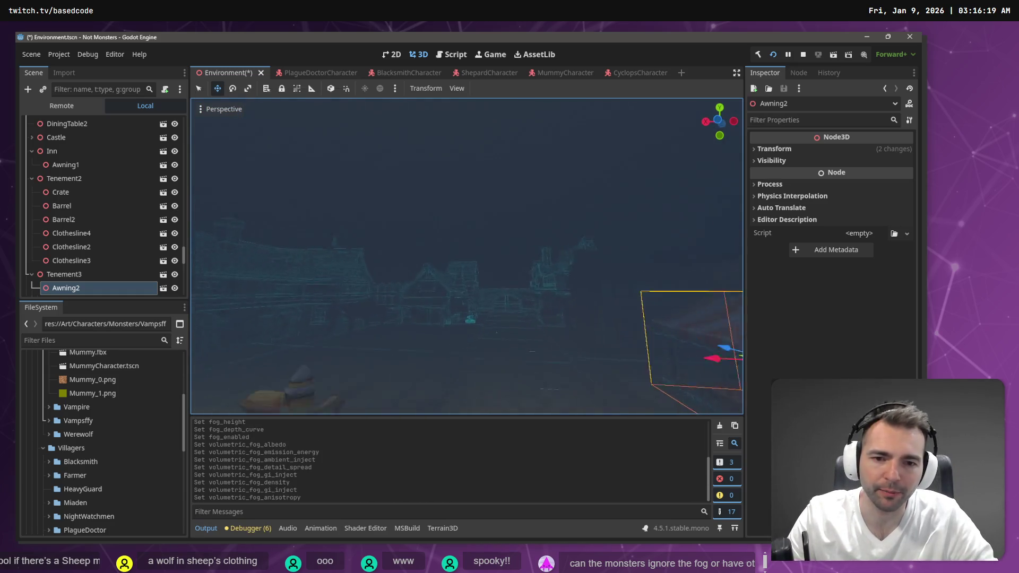
key("F5")
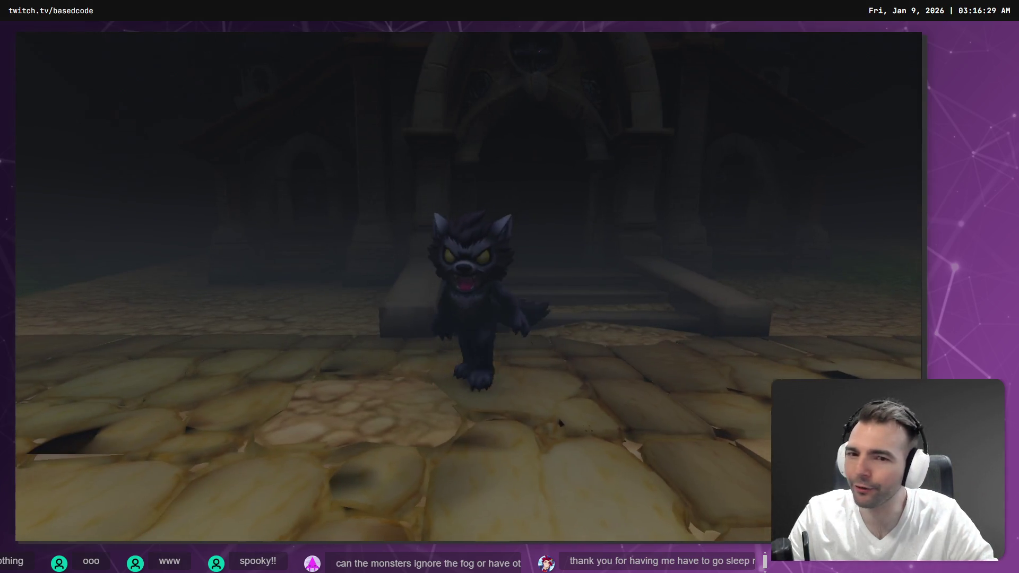
Step: Run the wolf left and forward through the foggy streets, then quit the game
key("a")
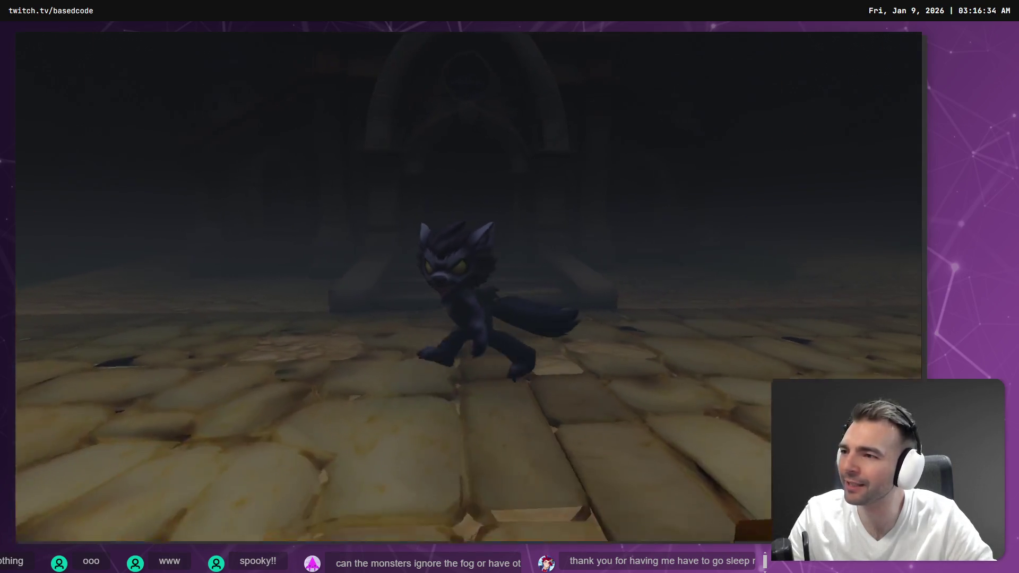
key("w")
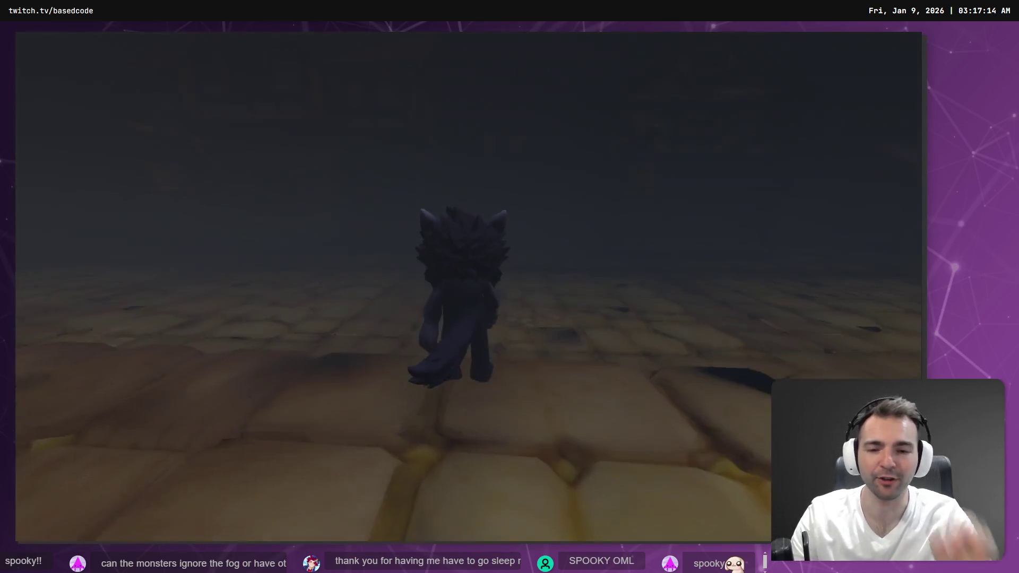
key("F8")
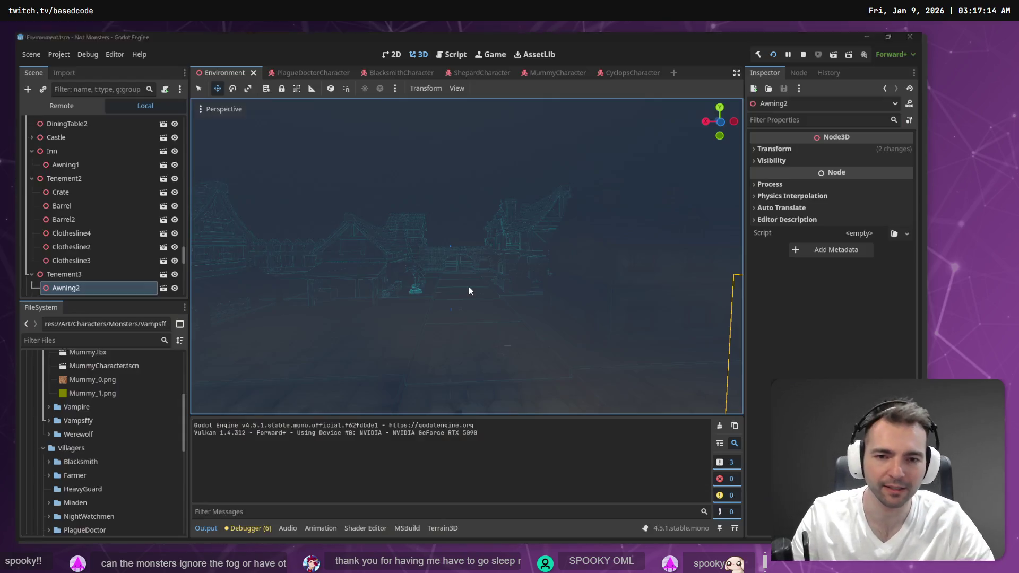
Step: Add an OmniLight3D under the Environment node by searching 'light' in Add Child Node
scroll(65, 153, "down", 10)
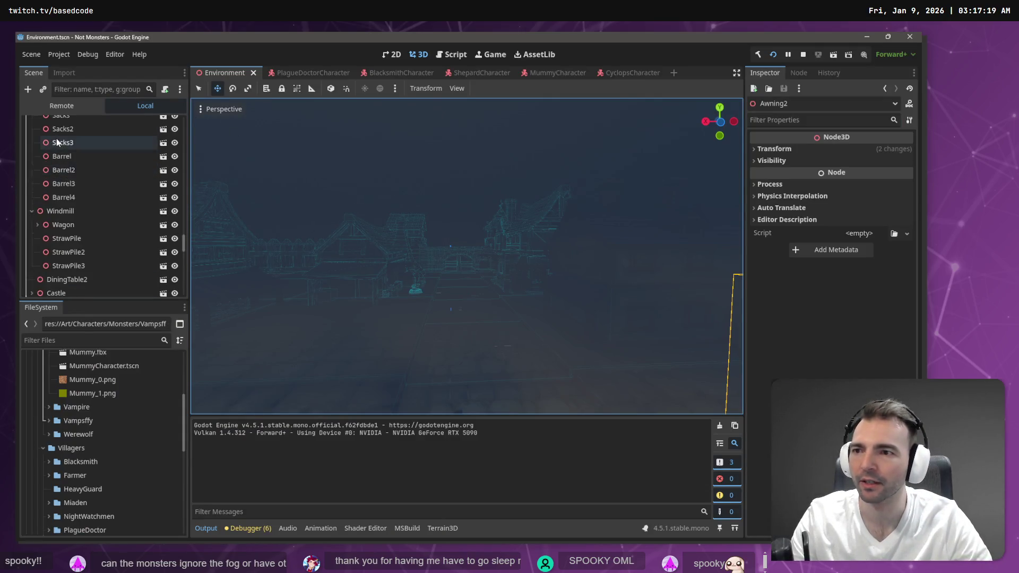
scroll(75, 132, "up", 15)
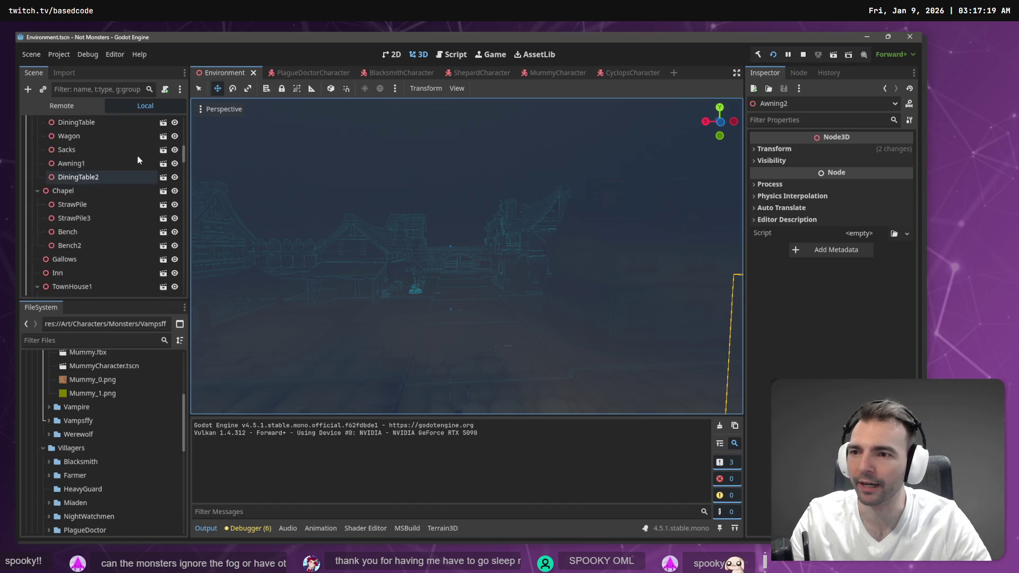
right_click(90, 129)
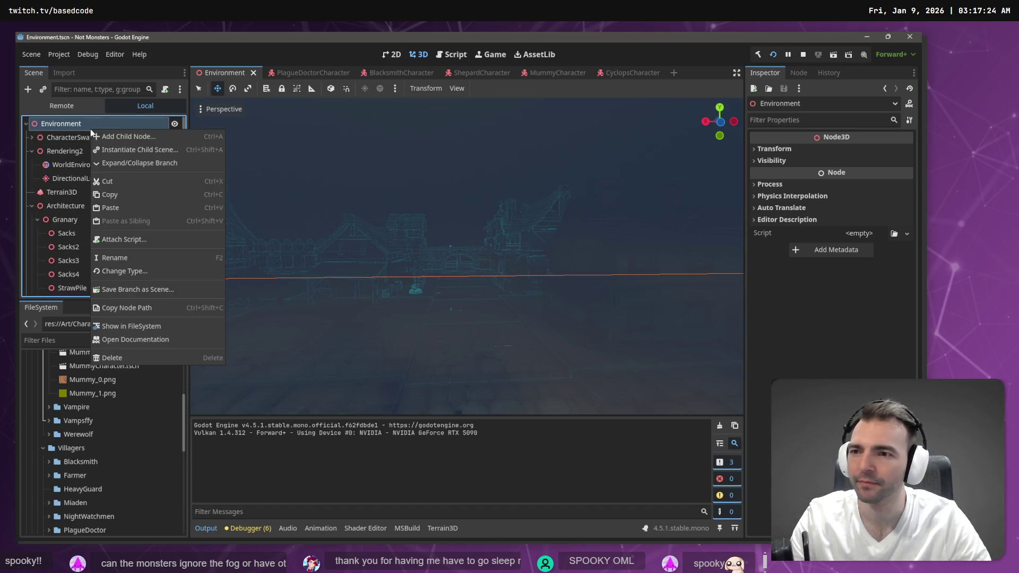
left_click(126, 134)
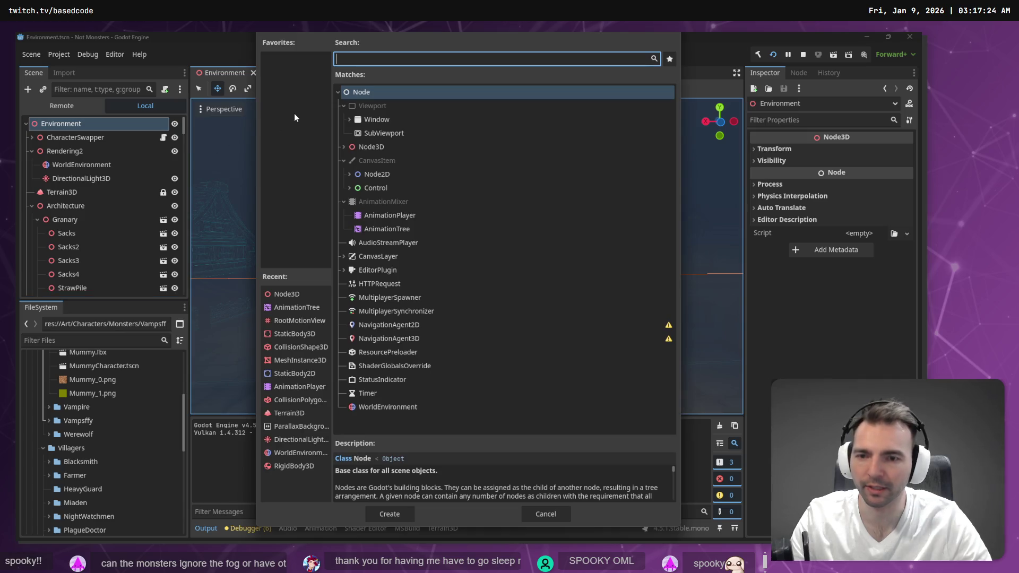
type("light")
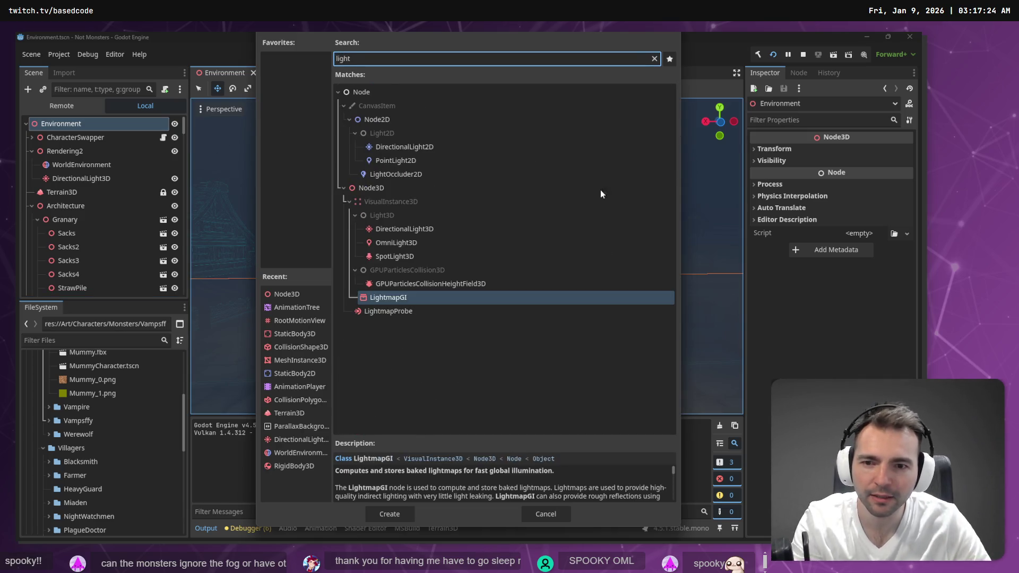
double_click(415, 248)
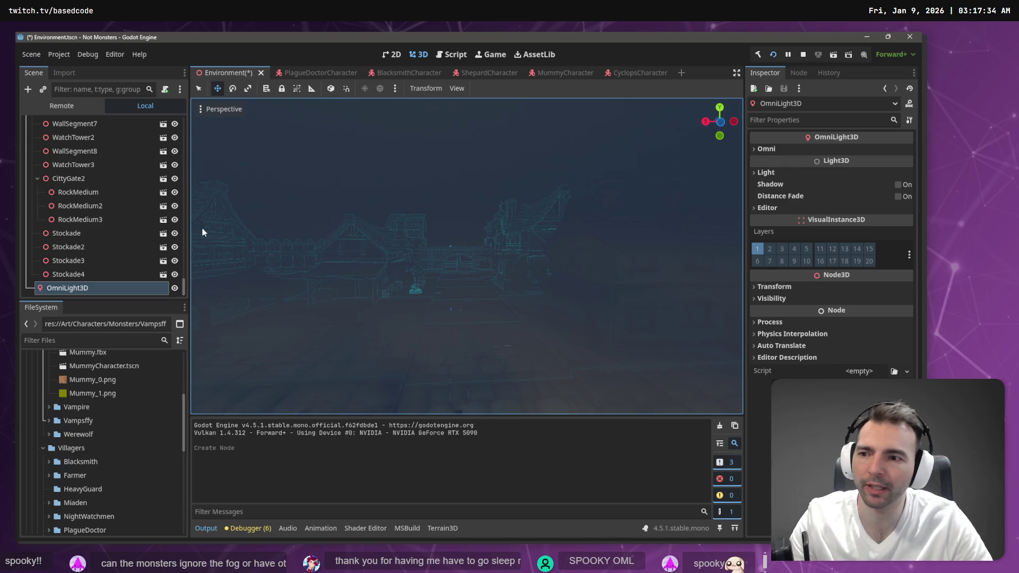
Step: Align the omni light's transform with the current view and frame it
left_click(202, 110)
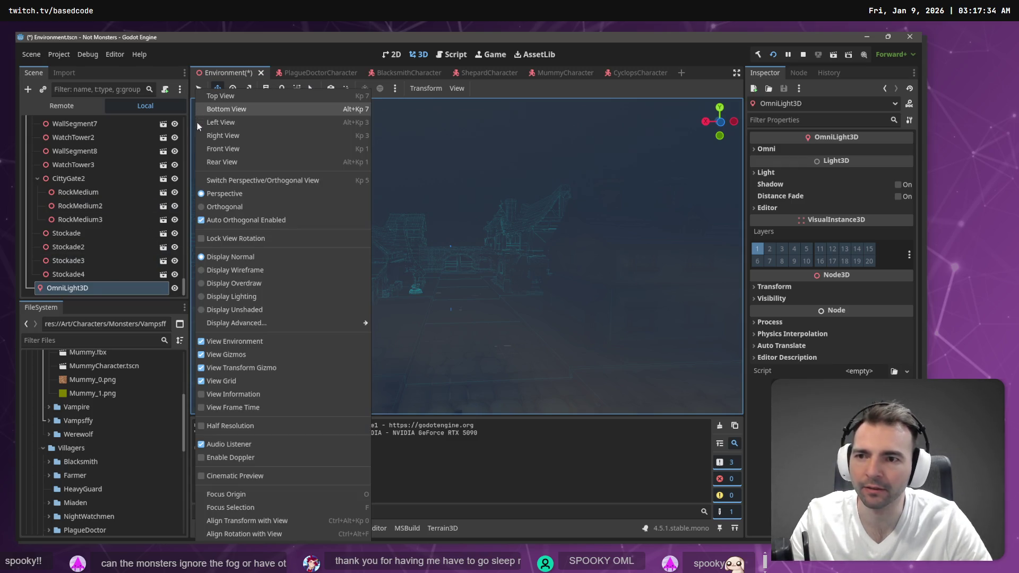
left_click(281, 524)
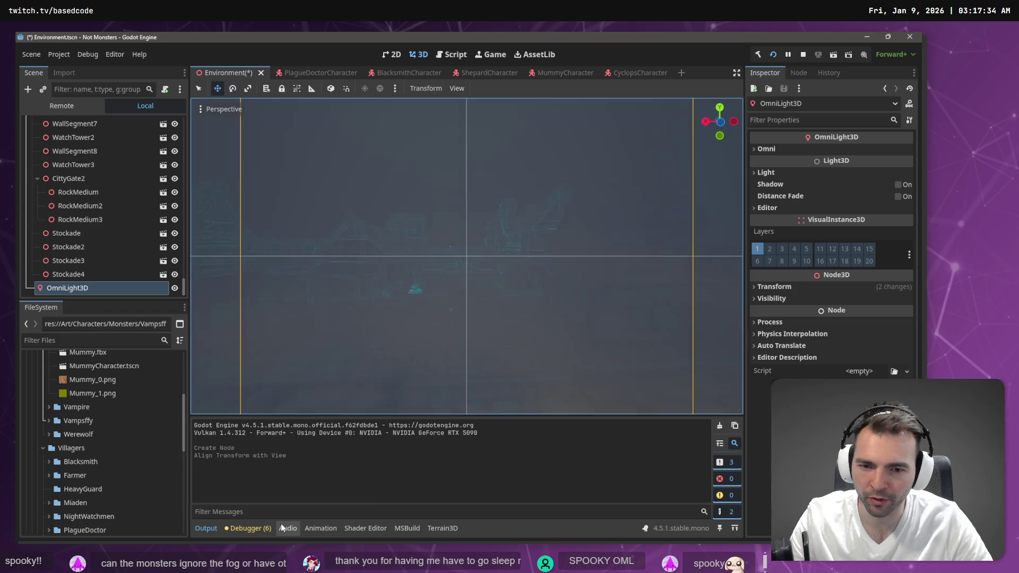
key("f")
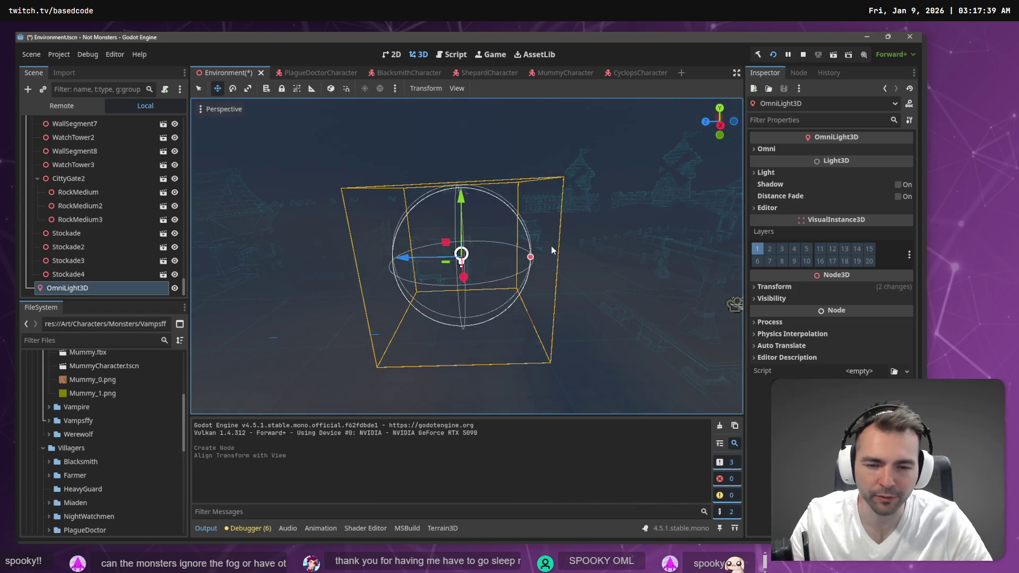
Step: Move the light down, right and up until it sits just above the wooden post
mouse_move(461, 204)
left_mouse_down()
mouse_move(460, 282)
mouse_move(446, 312)
left_mouse_up()
scroll(446, 304, "up", 5)
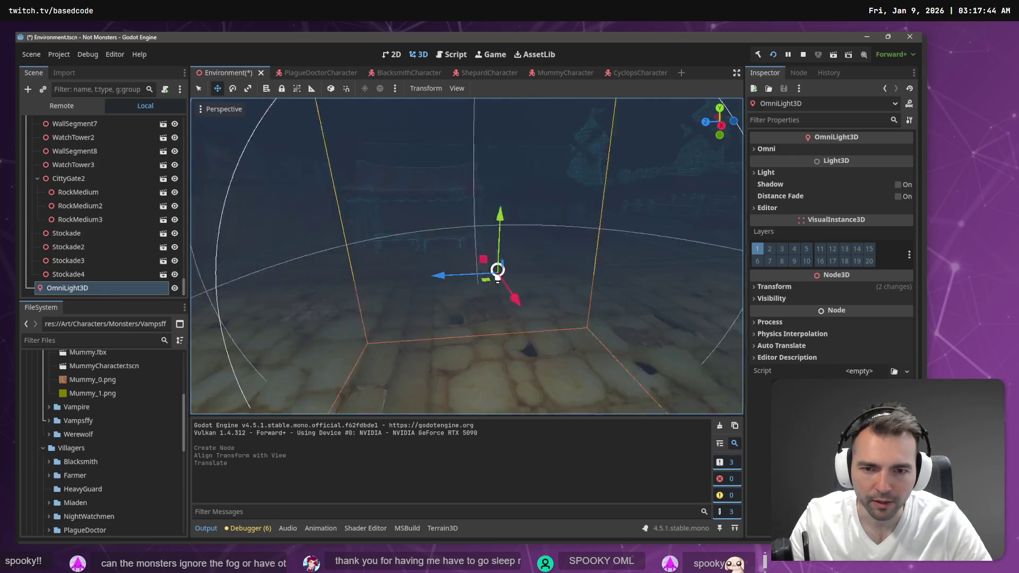
left_click_drag(413, 286, 673, 312)
left_click_drag(560, 268, 597, 111)
left_click_drag(625, 185, 646, 186)
left_click_drag(583, 124, 582, 130)
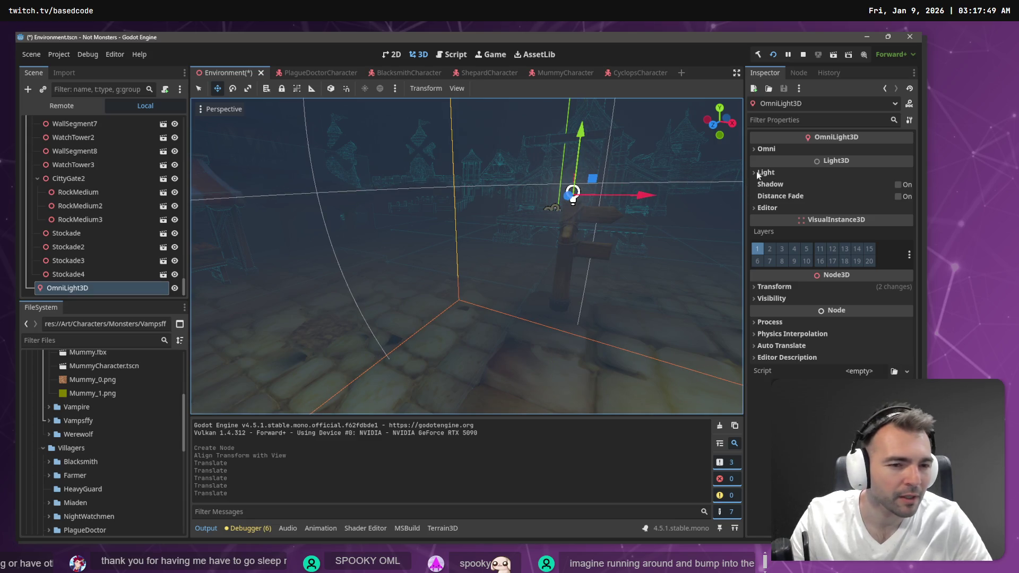
Step: Give the omni light a bright red-orange colour
left_click(765, 172)
left_click(849, 185)
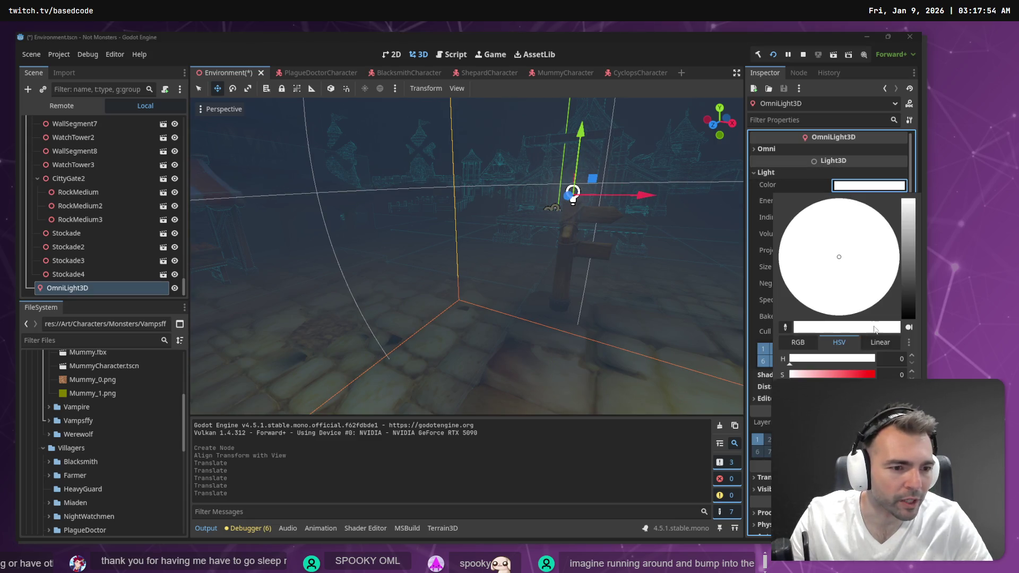
left_click_drag(869, 378, 856, 378)
left_click_drag(876, 280, 875, 296)
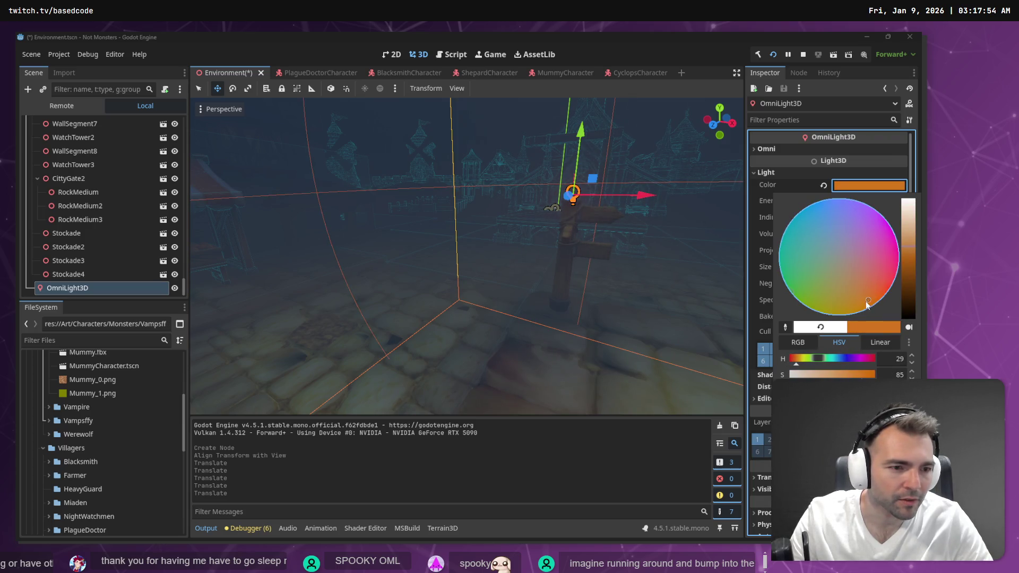
left_click_drag(871, 290, 876, 287)
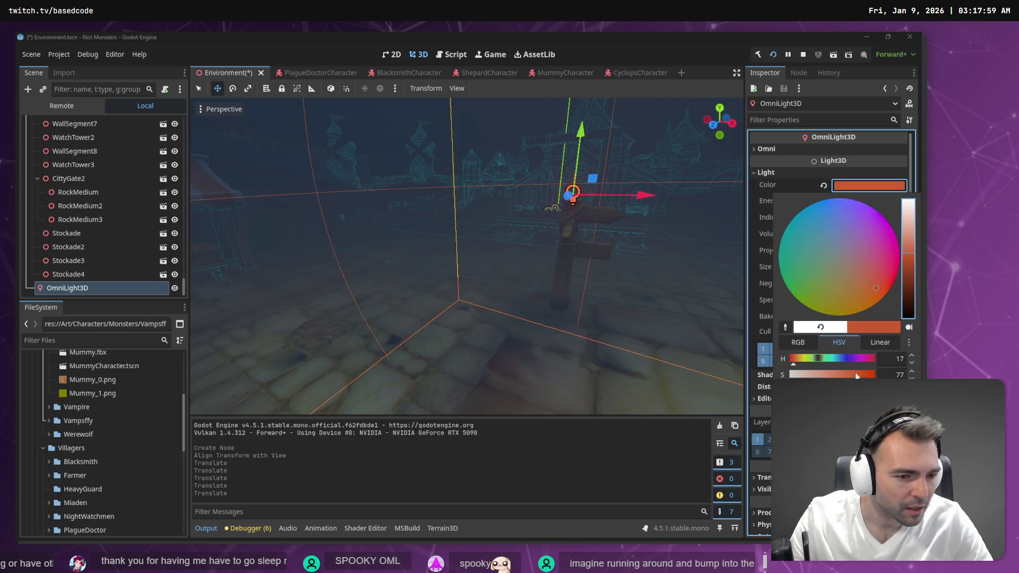
left_click_drag(908, 252, 908, 244)
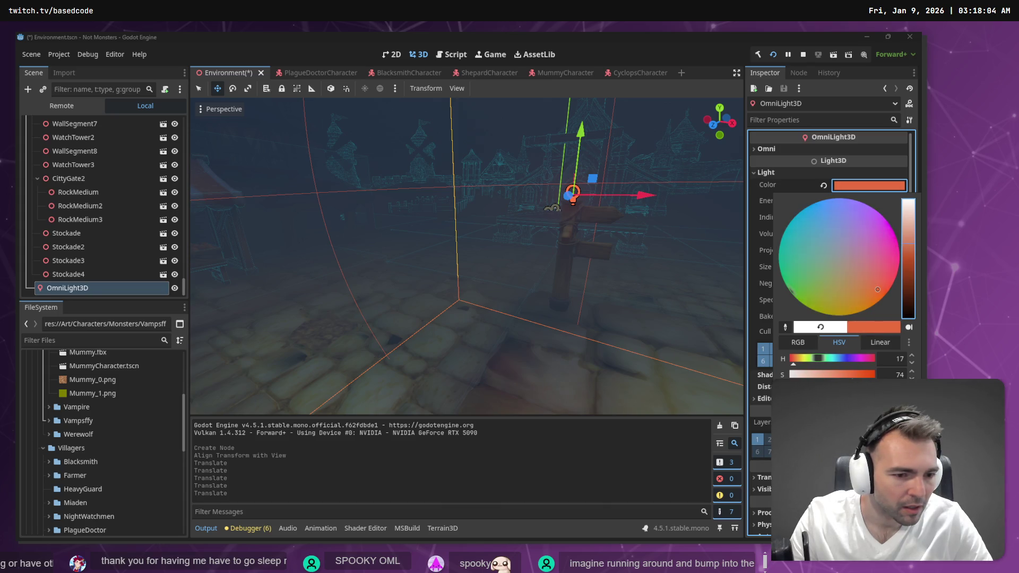
left_click(712, 52)
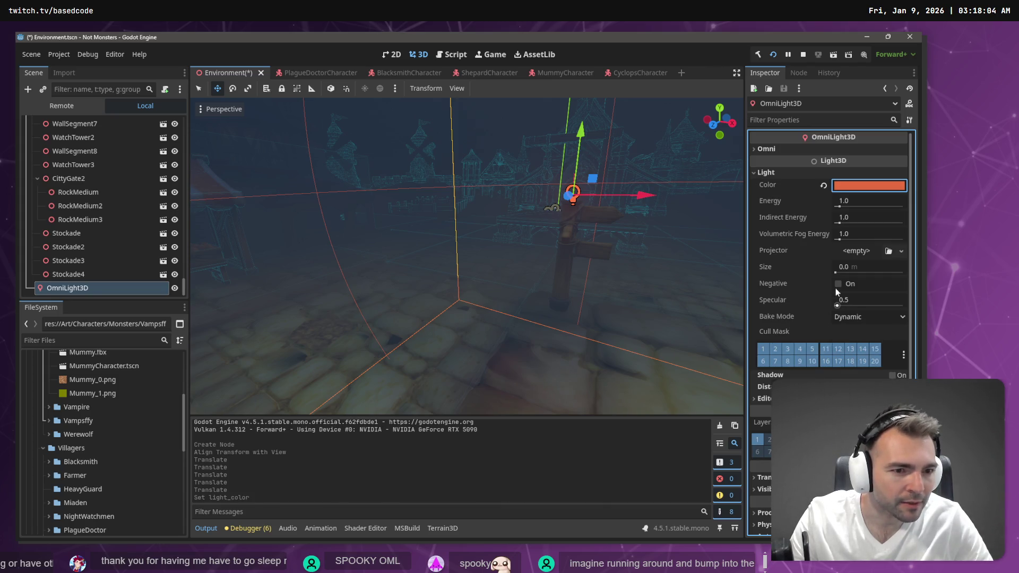
Step: Raise the light's energy to 8.834 and refine its colour to a saturated orange
left_click_drag(839, 207, 850, 208)
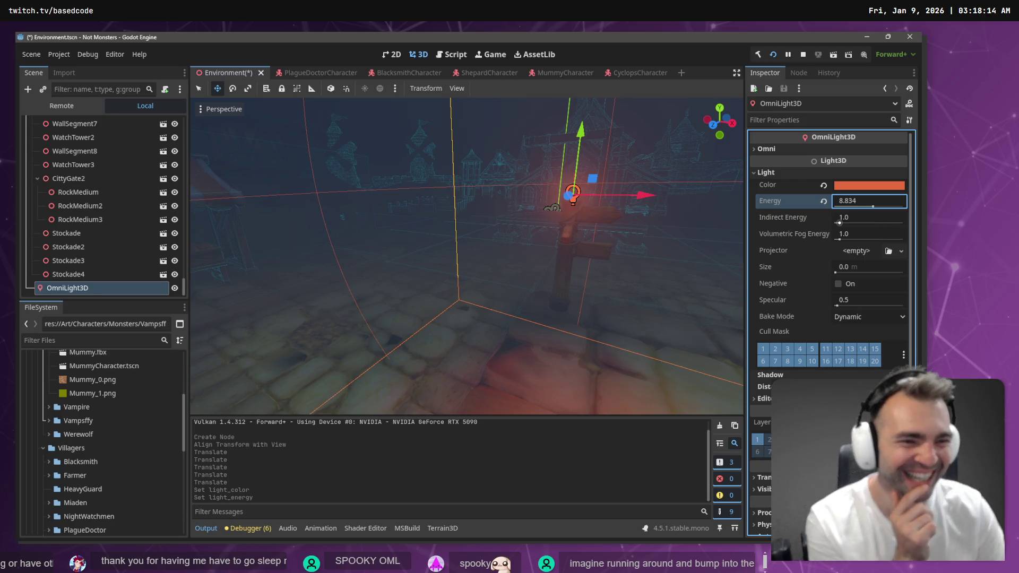
left_click(868, 185)
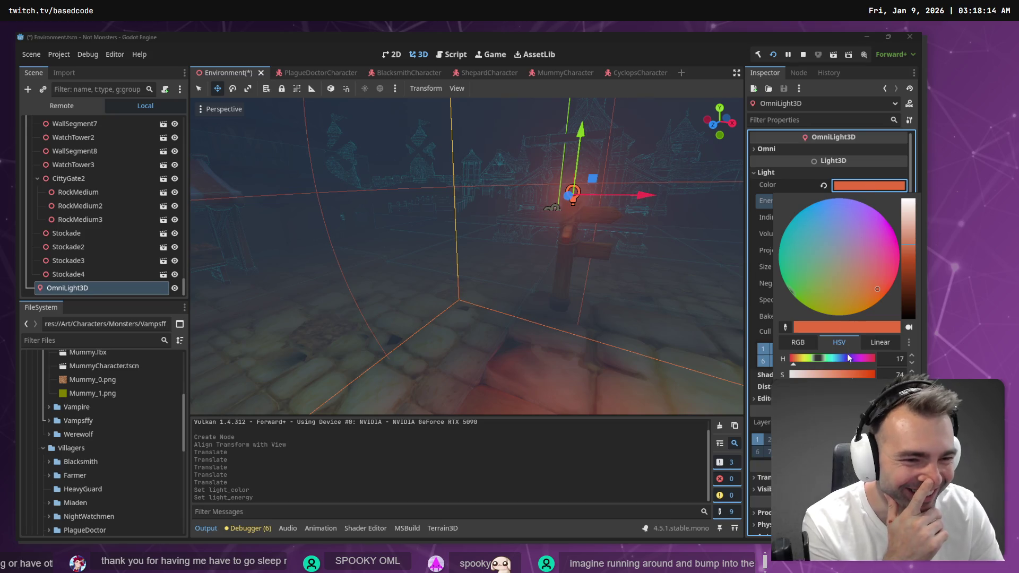
left_click(801, 359)
left_click_drag(800, 357, 795, 358)
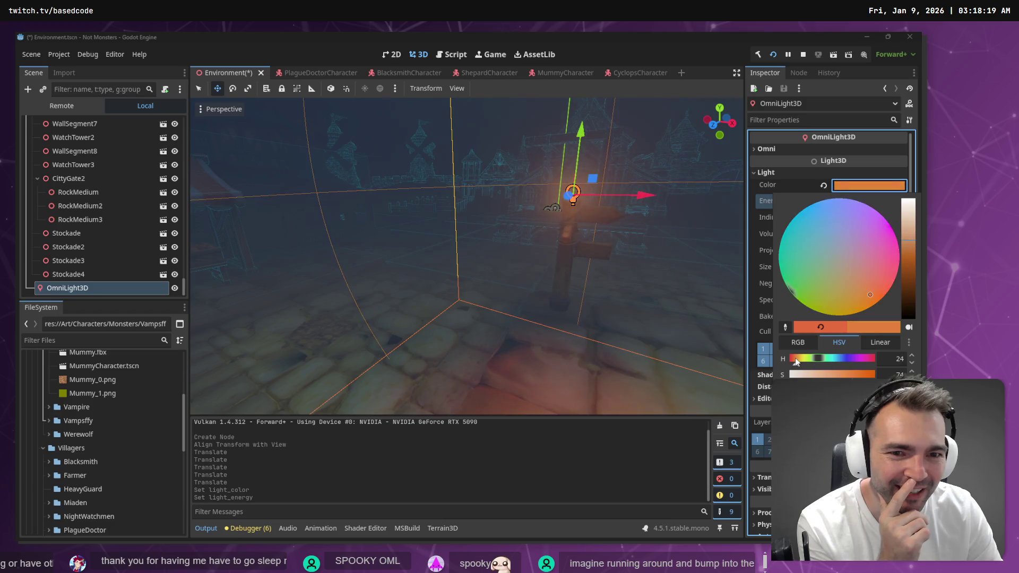
left_click(863, 312)
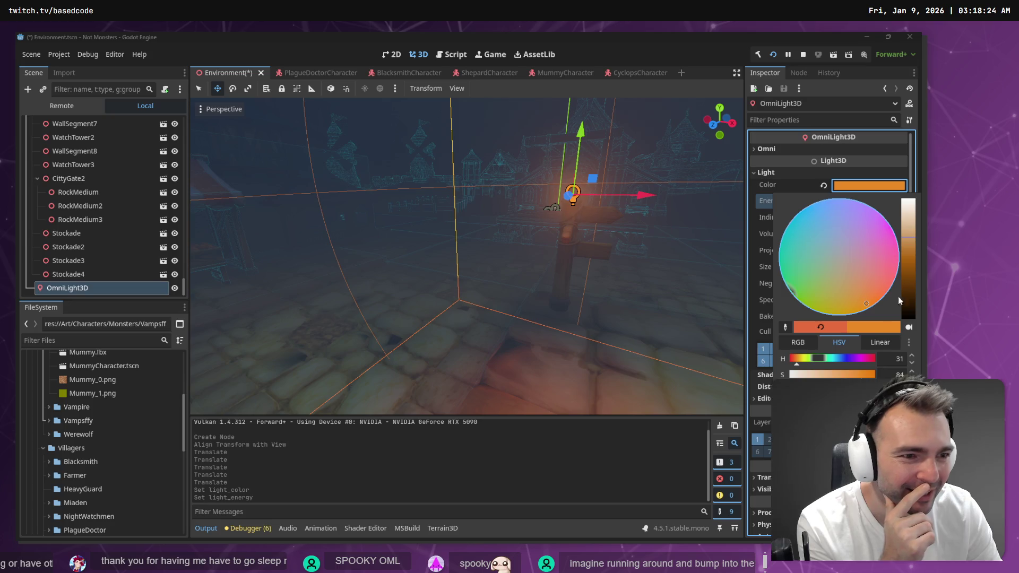
left_click(684, 65)
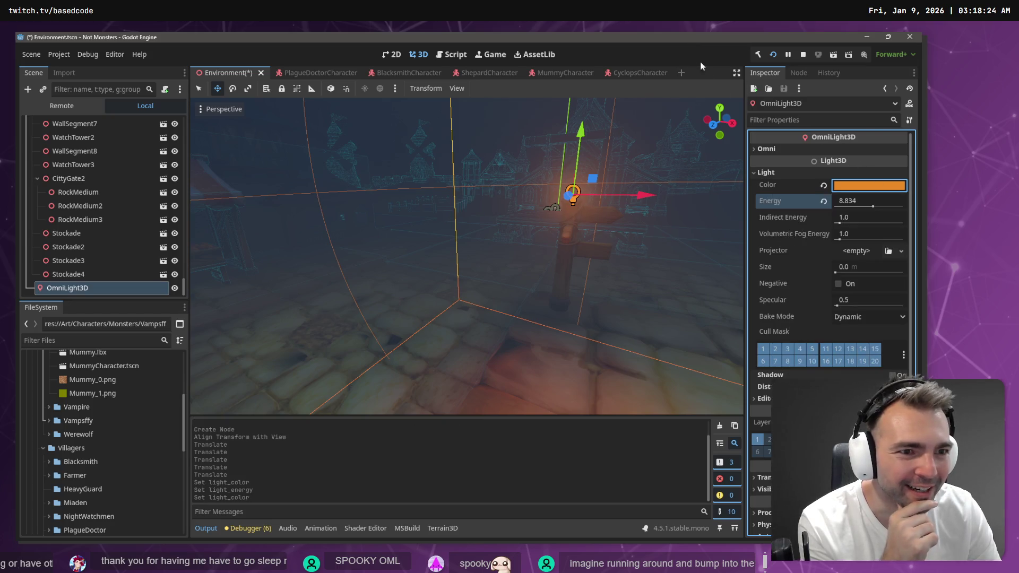
Step: Set indirect energy 4.16 and volumetric fog energy 2.214, then save and run the game
left_click_drag(843, 223, 844, 223)
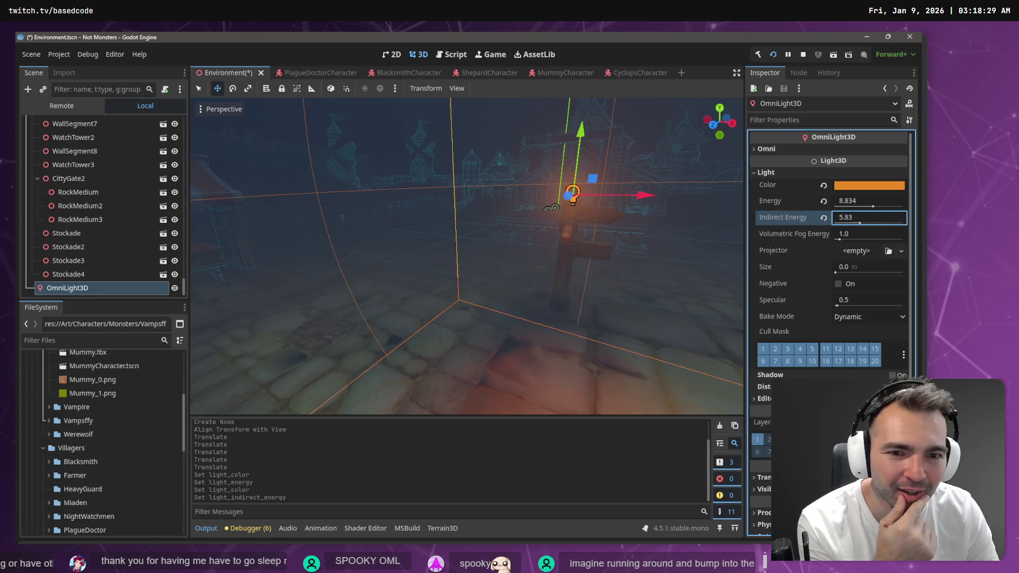
left_click_drag(840, 239, 847, 239)
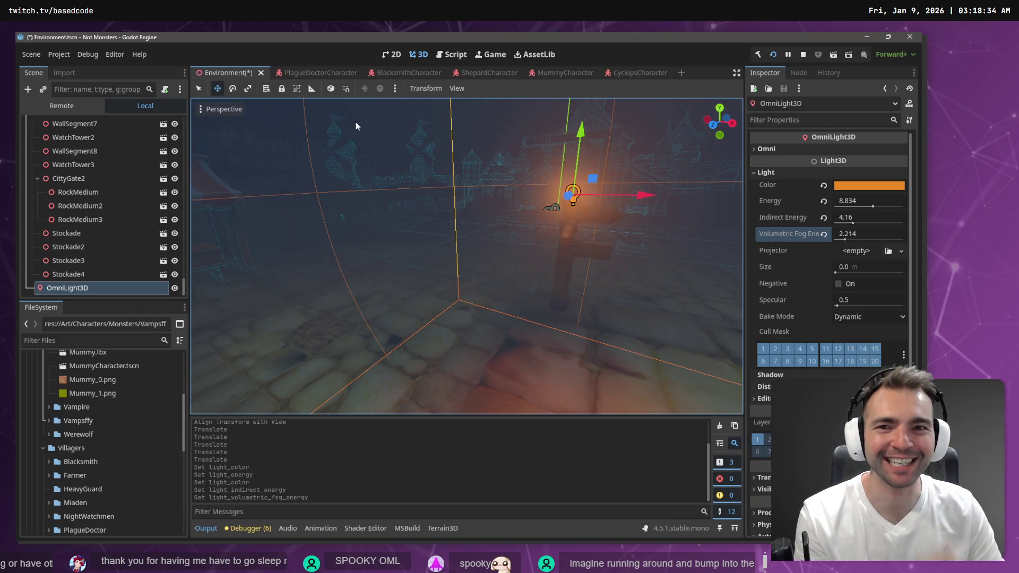
key("F5")
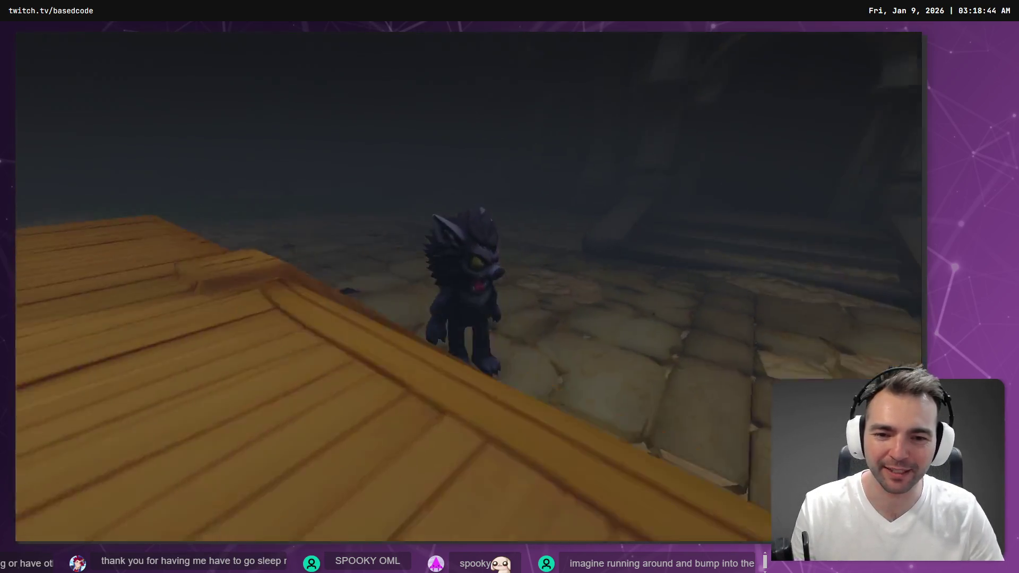
Step: Restart the game, walk the wolf past the bench toward the orange light, then quit
key("F8")
key("F5")
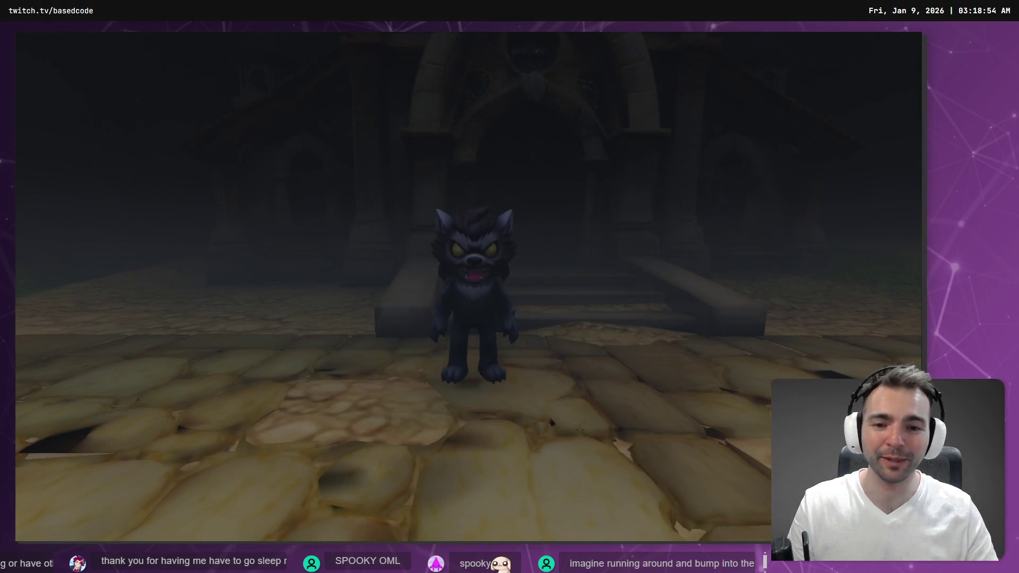
key("w")
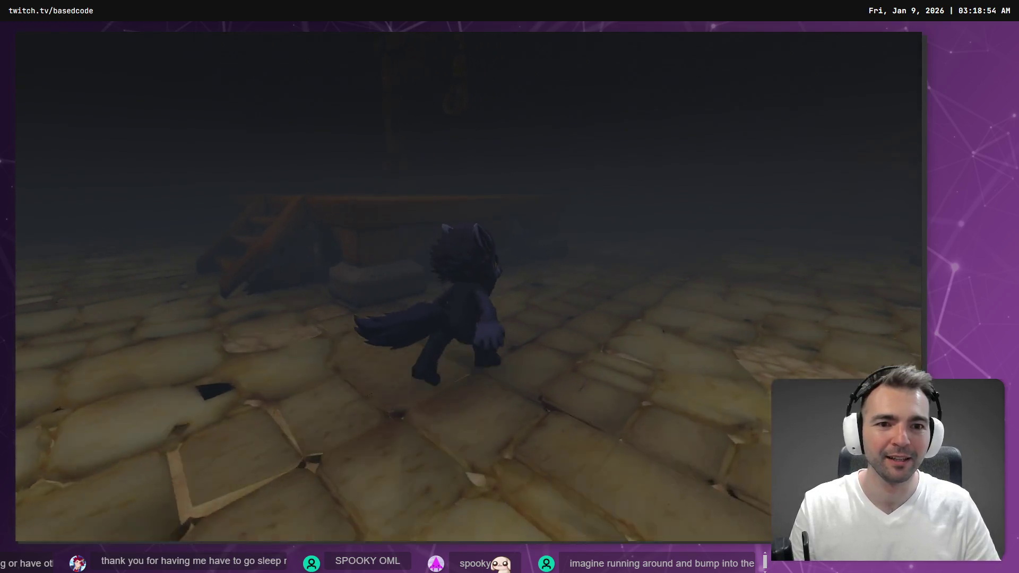
key("w")
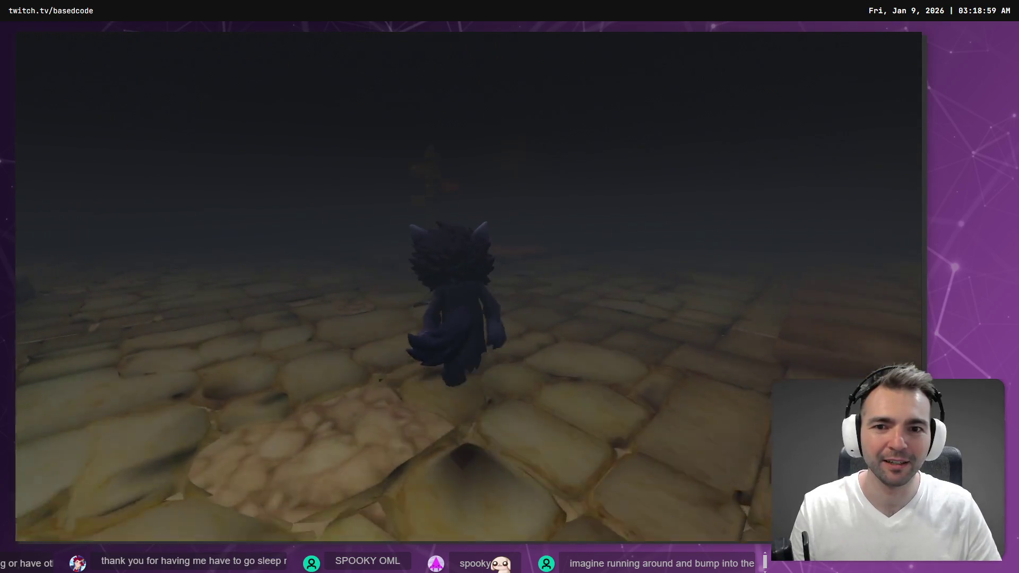
key("w")
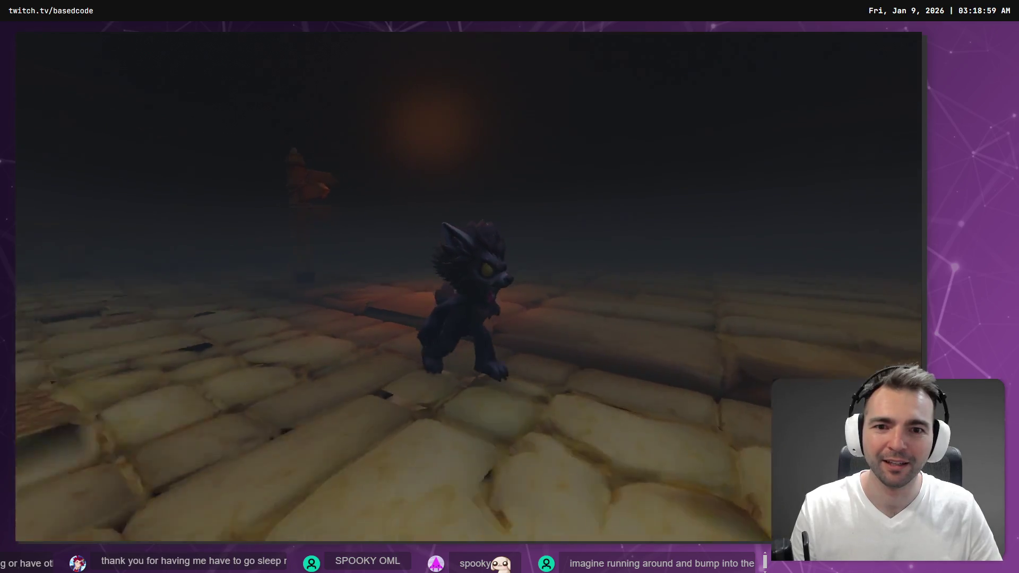
key("w")
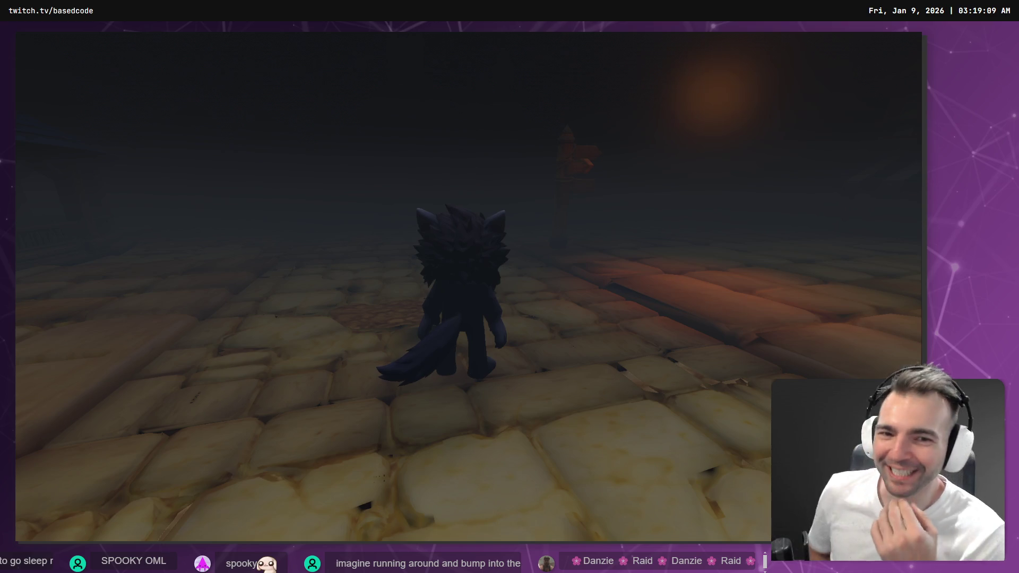
key("w")
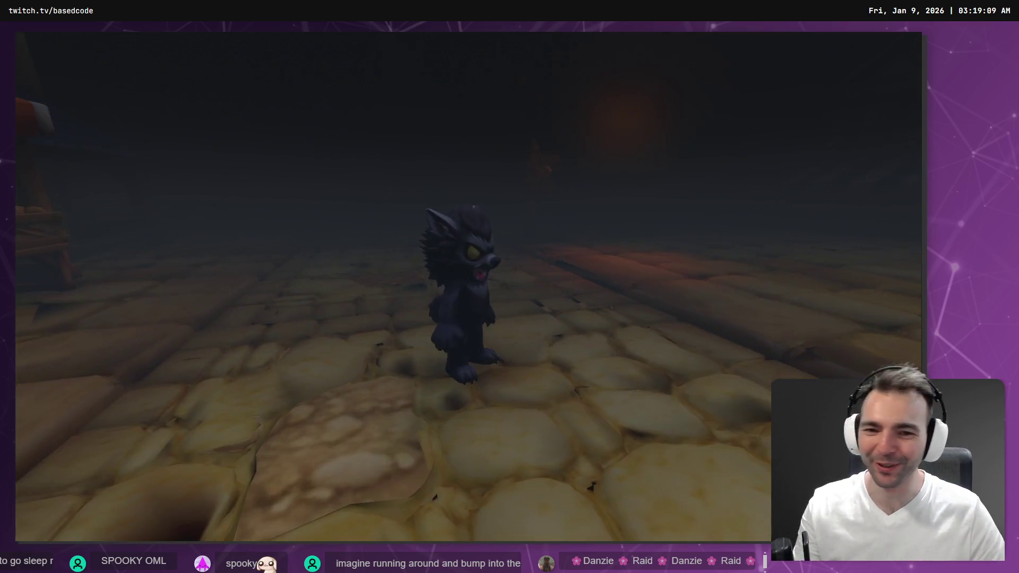
key("alt+F4")
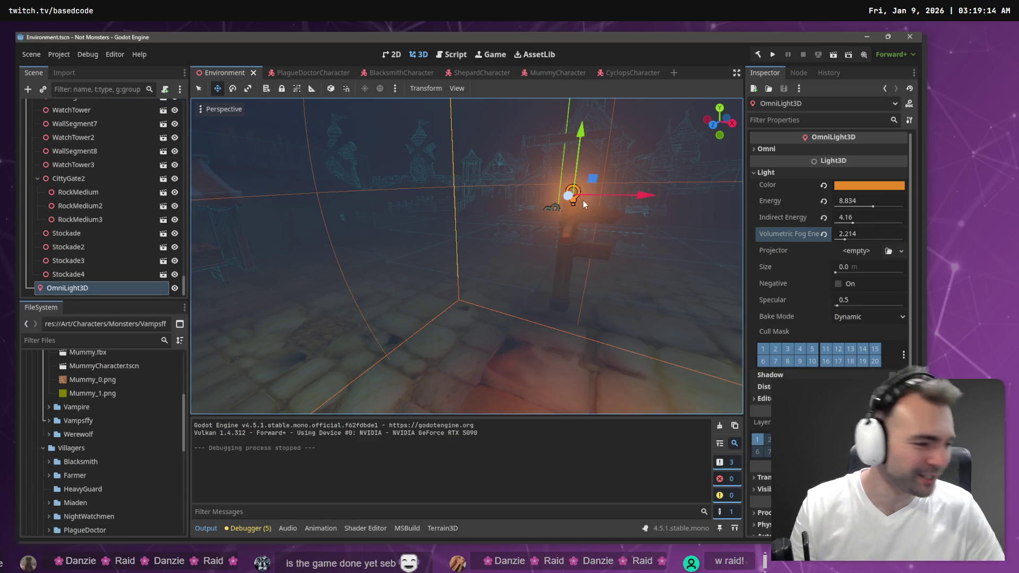
Step: Move the orange OmniLight3D left and up to sit atop the wooden post, then rerun the game
key("f")
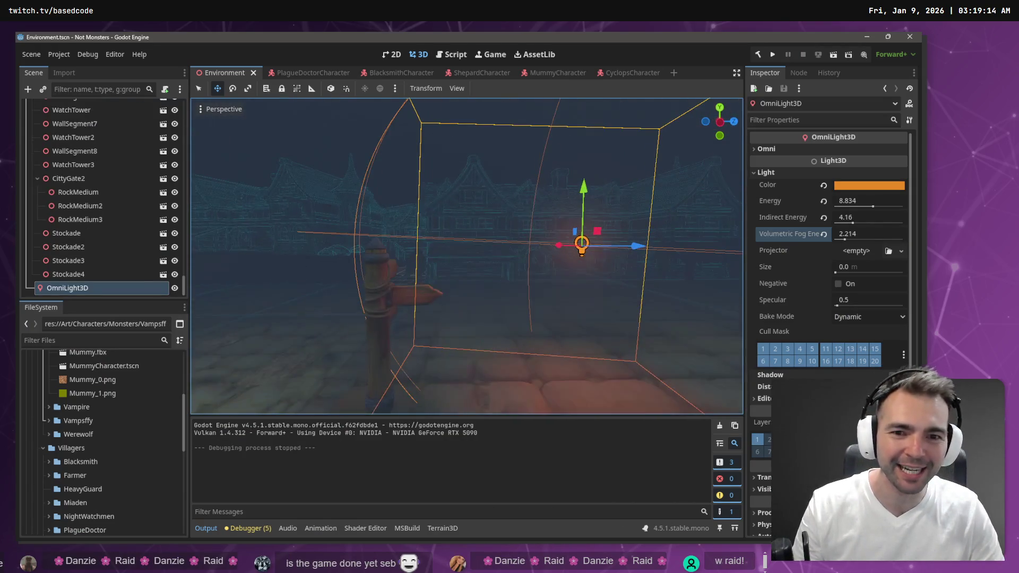
mouse_move(635, 247)
left_mouse_down()
mouse_move(448, 243)
mouse_move(462, 248)
left_mouse_up()
left_click_drag(402, 188, 405, 169)
left_click_drag(477, 215, 552, 217)
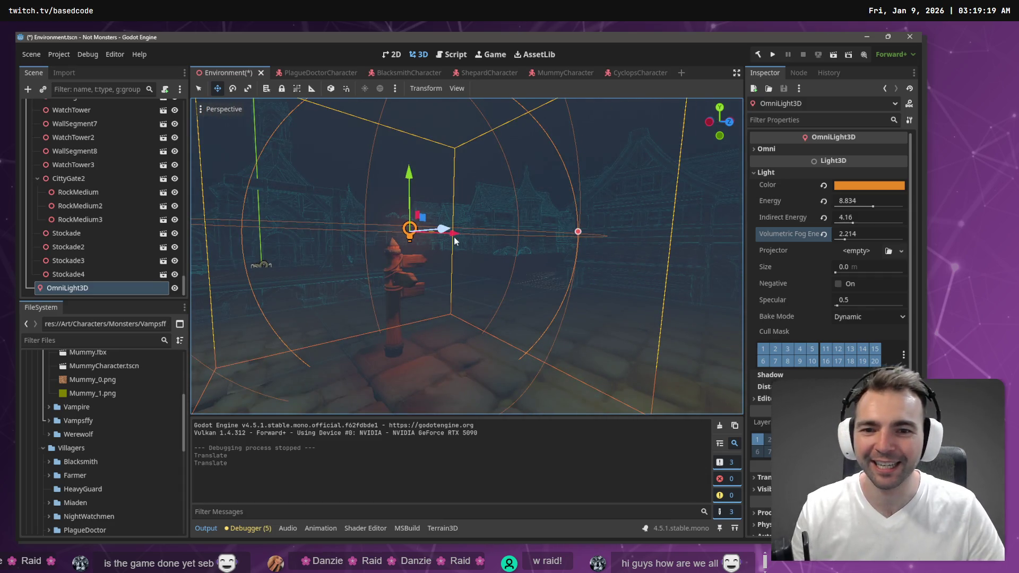
mouse_move(454, 267)
left_mouse_down()
mouse_move(493, 266)
mouse_move(463, 259)
left_mouse_up()
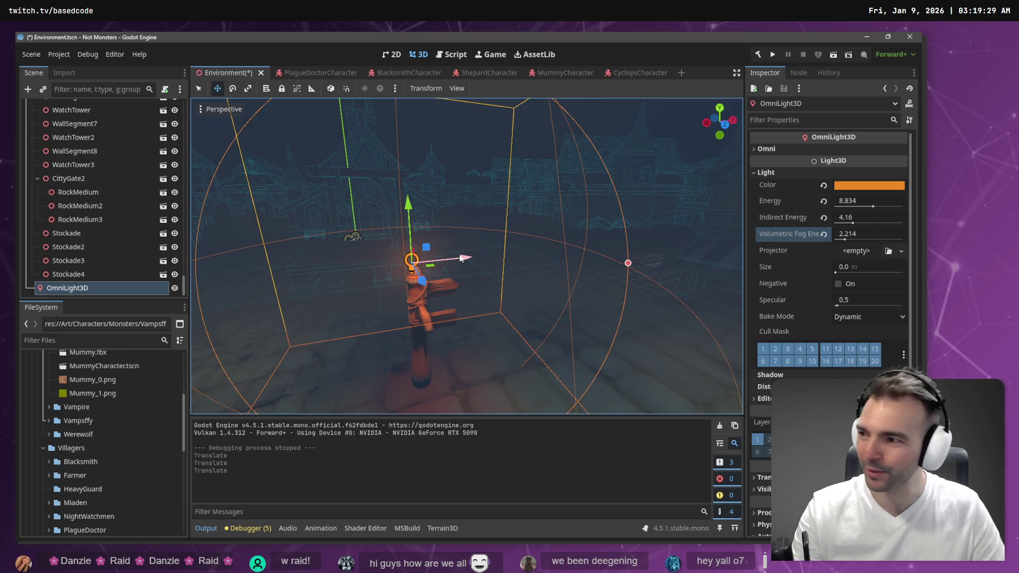
key("F5")
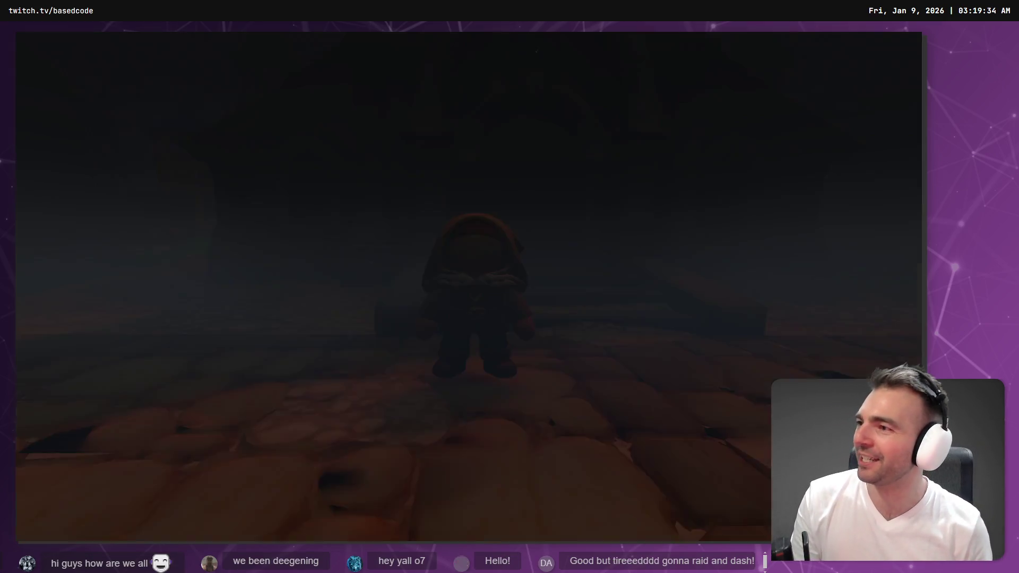
Step: Walk the hooded character through the foggy village and jump toward the wooden ramp
key("s")
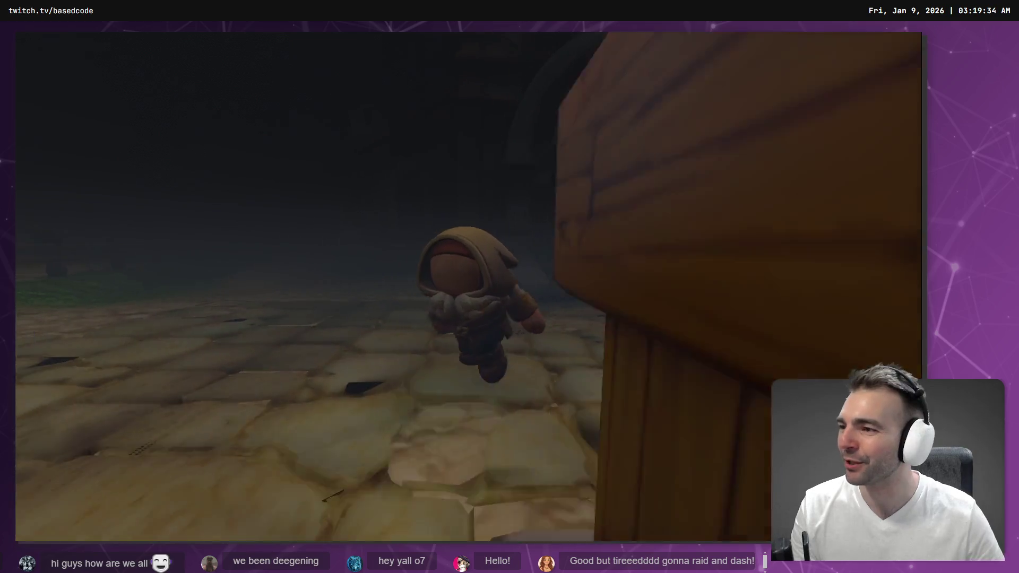
key("w")
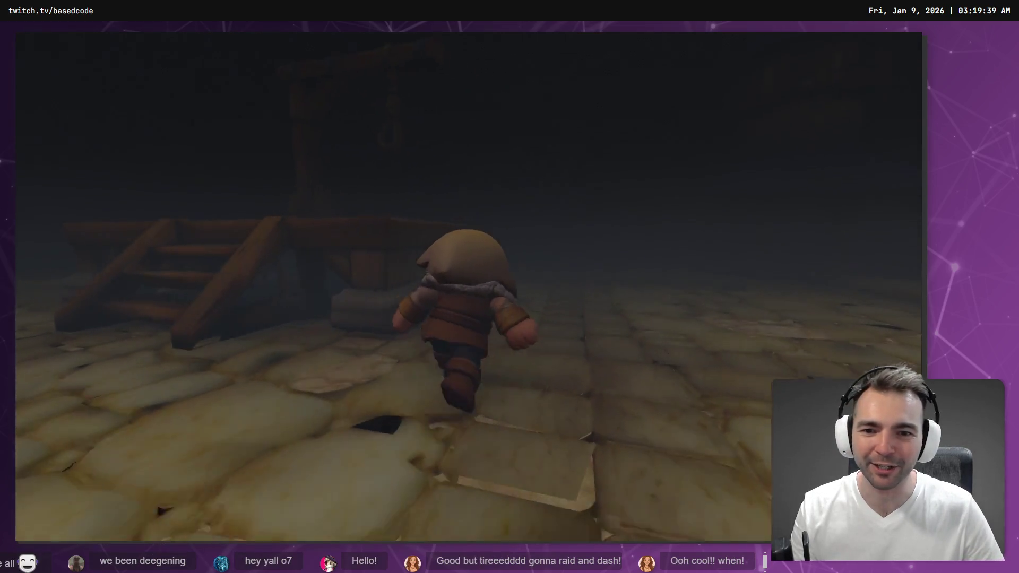
key("space")
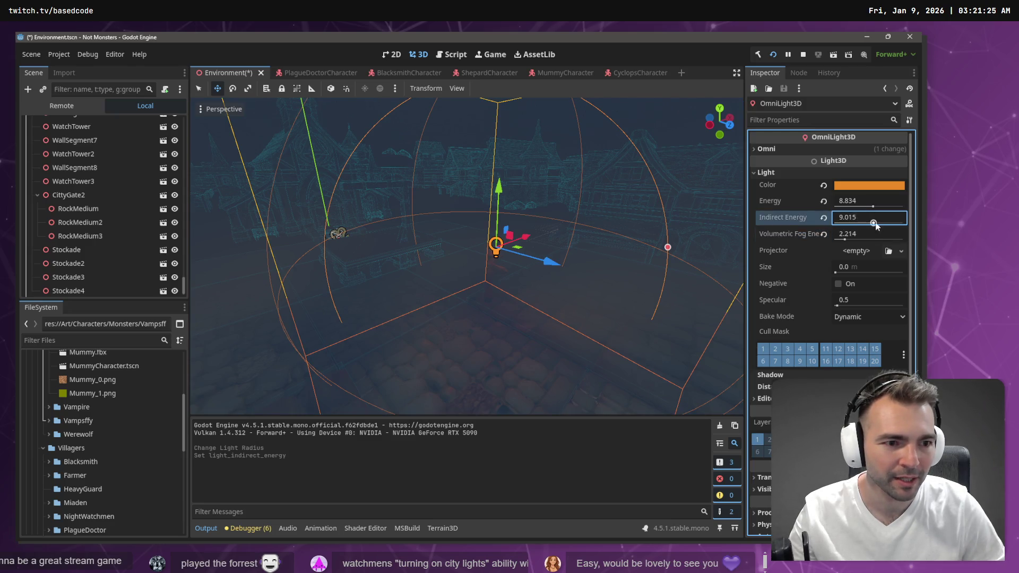
Step: Raise the omni light to energy 12.936 and specular 10.983, try a small size, then save
left_click_drag(890, 205, 901, 210)
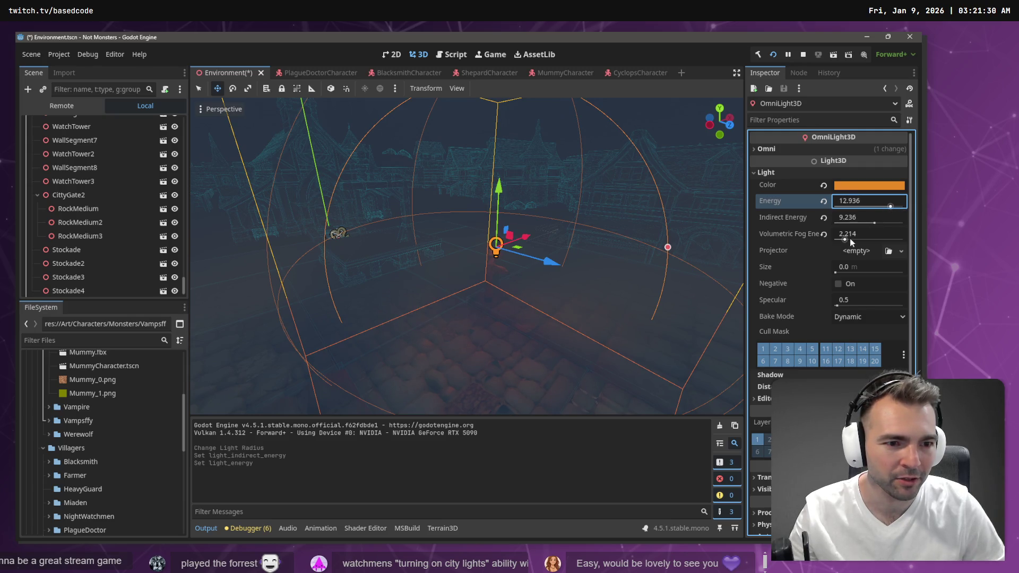
left_click_drag(842, 269, 844, 270)
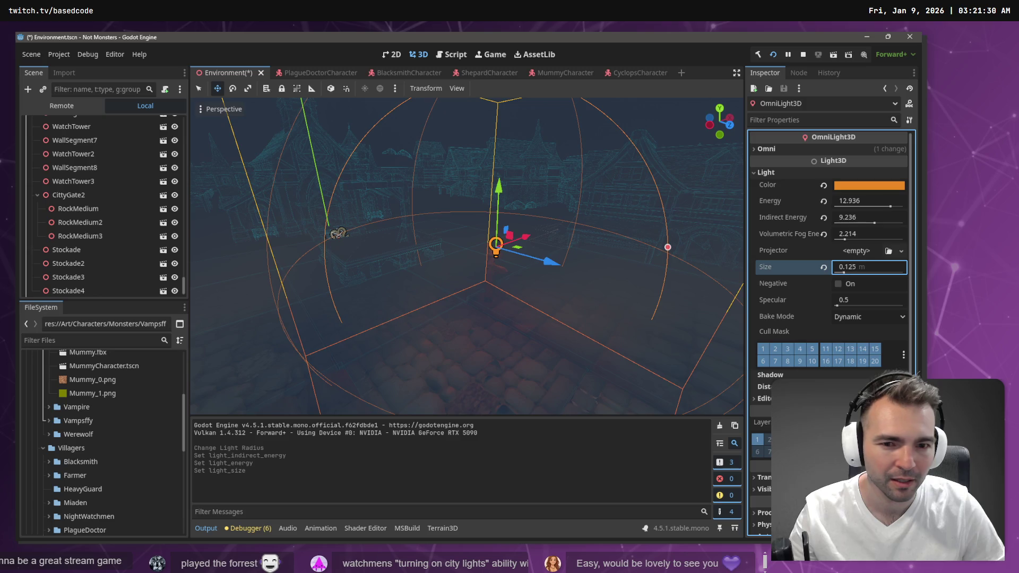
left_click(839, 285)
left_click(839, 285)
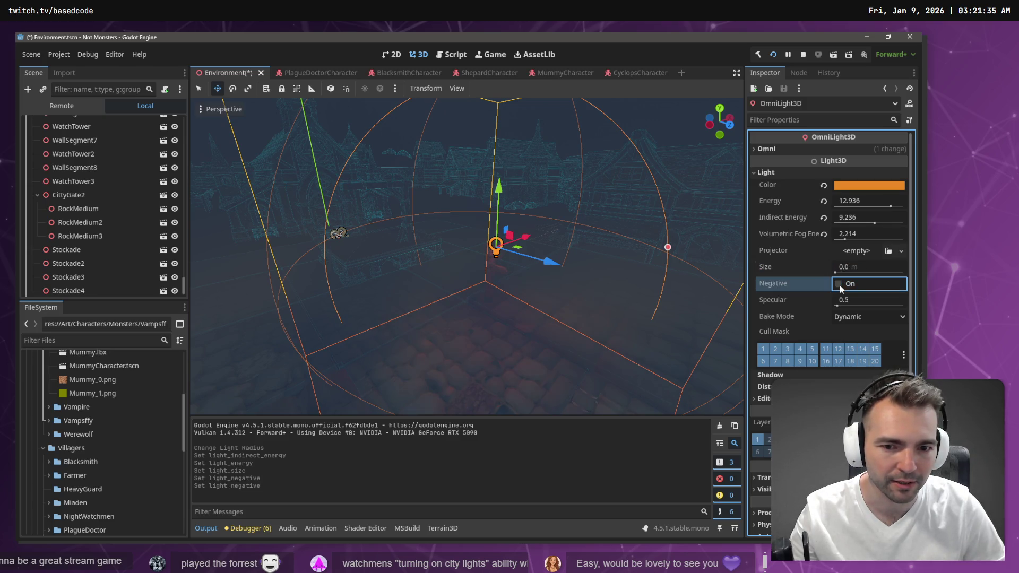
left_click_drag(839, 303, 841, 305)
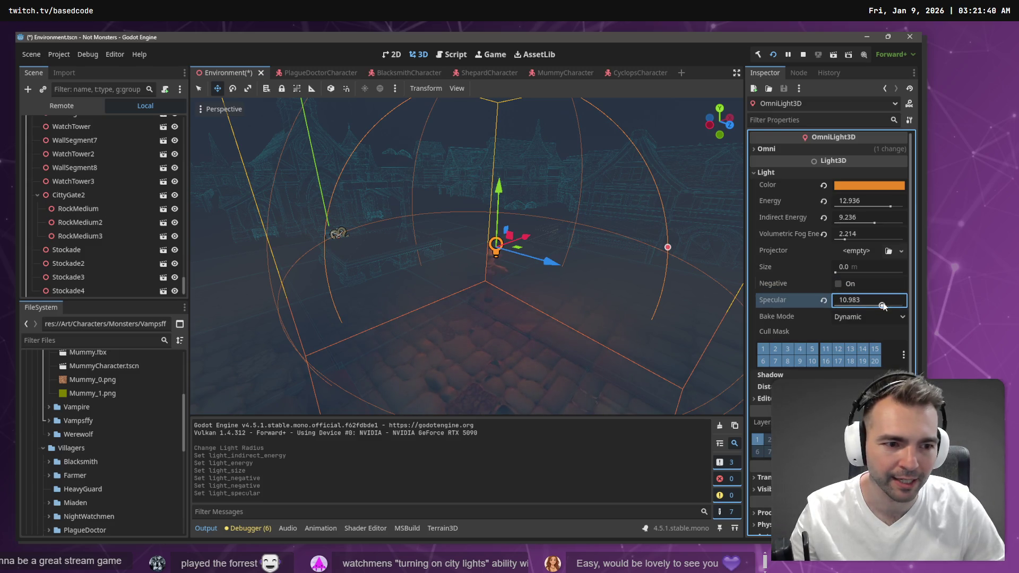
key("F6")
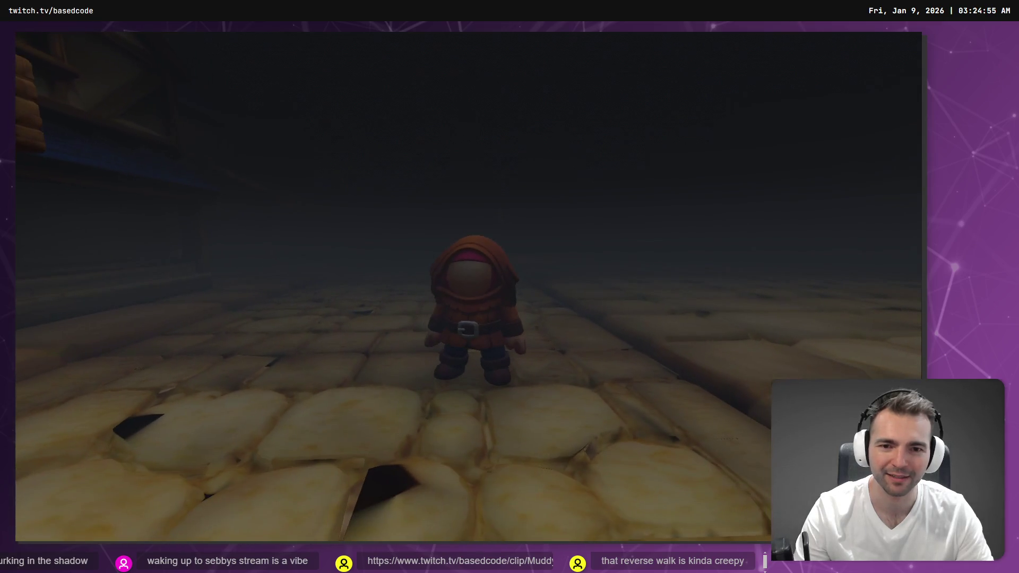
Step: End the darkened foggy village test run with F8 and return to the editor
key("F8")
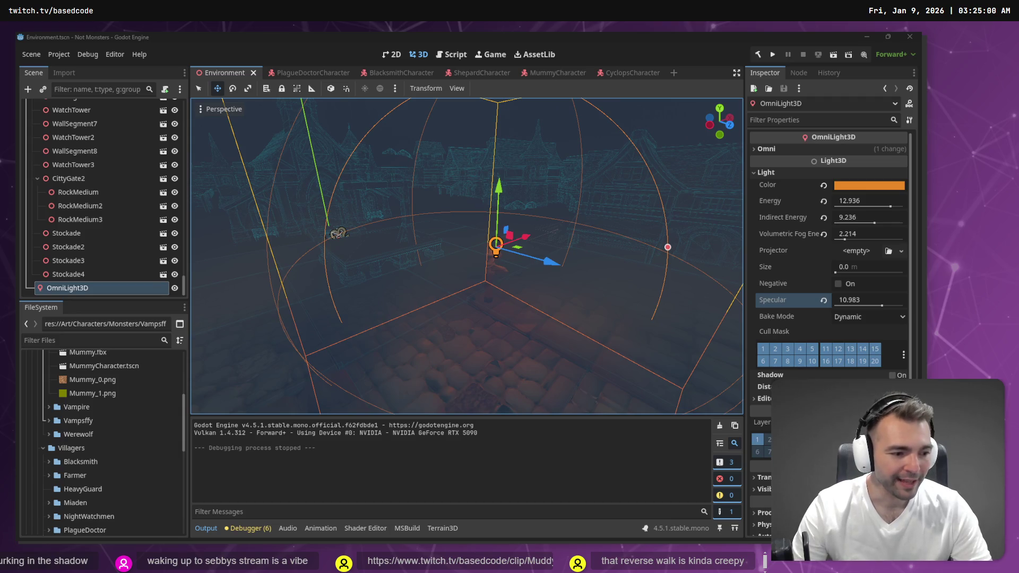
Step: In Fork, stash the Environment.tscn and settings changes with the message 'Night Example'
key("alt+Tab")
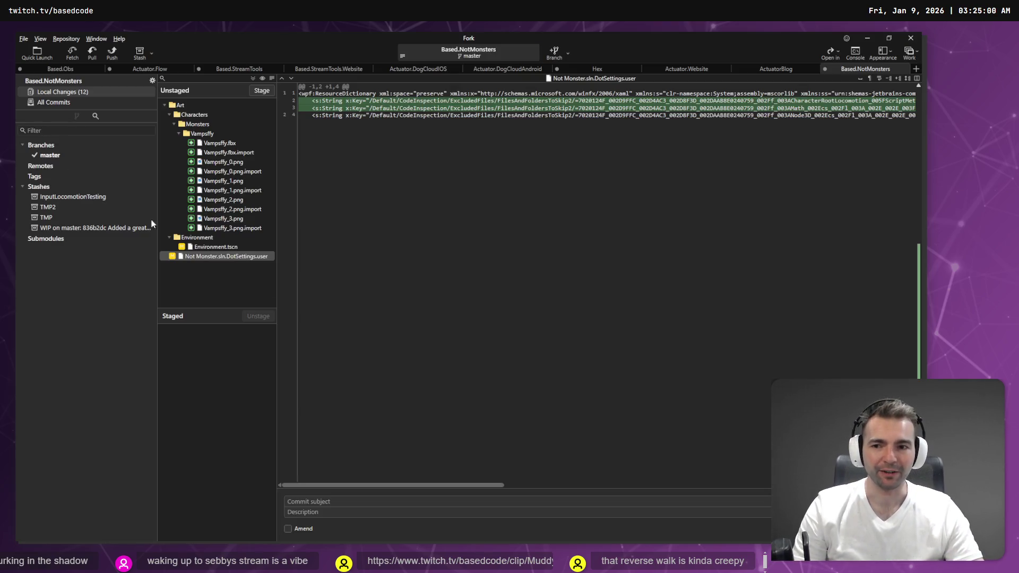
left_click(238, 247)
right_click(237, 248)
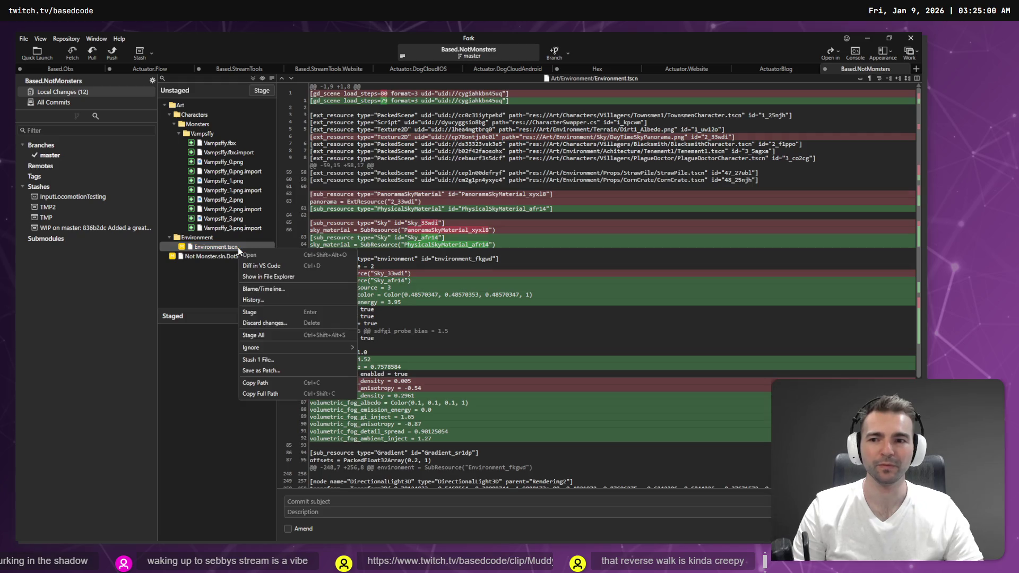
left_click(285, 359)
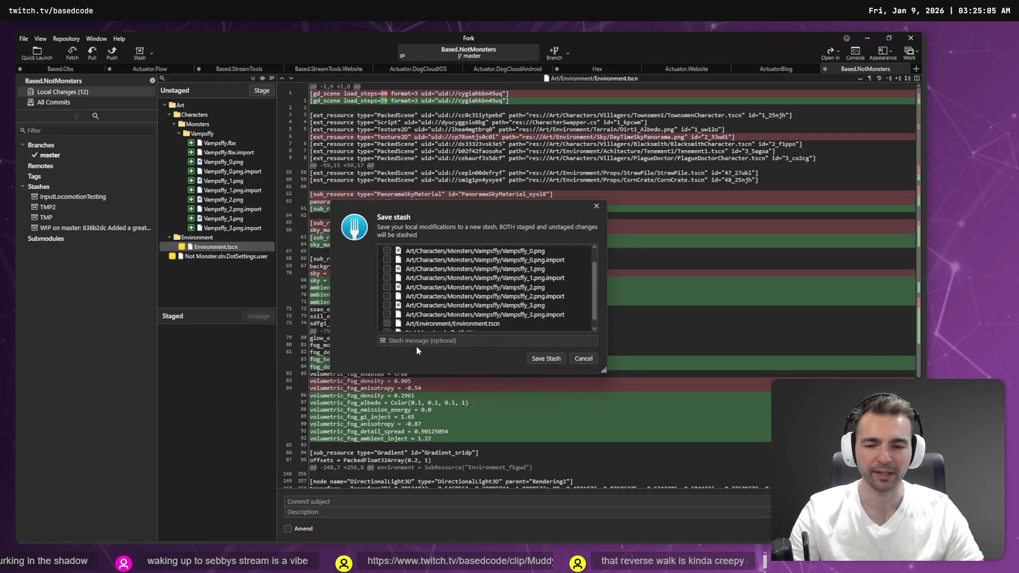
type("Night Example")
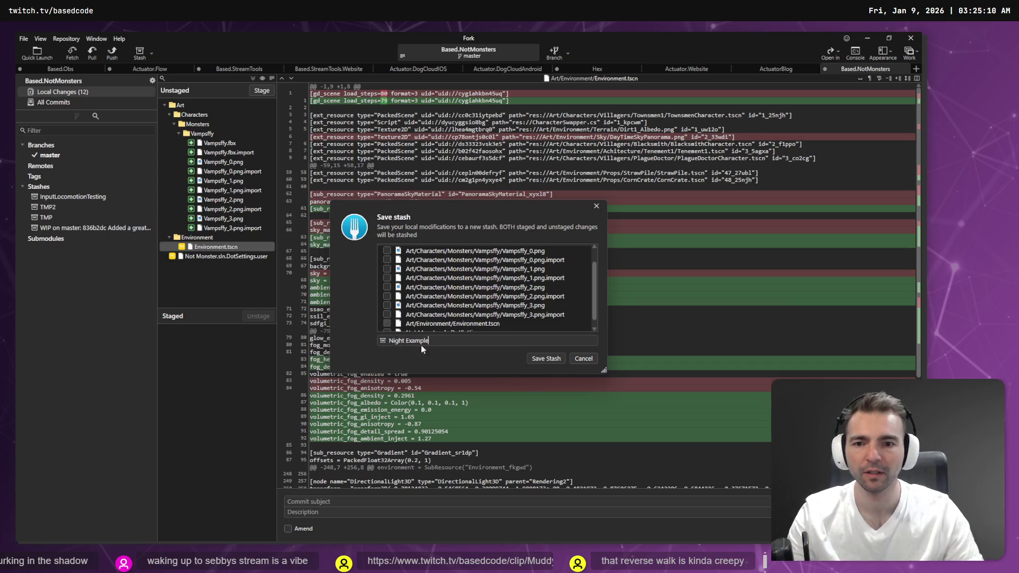
scroll(469, 288, "up", 2)
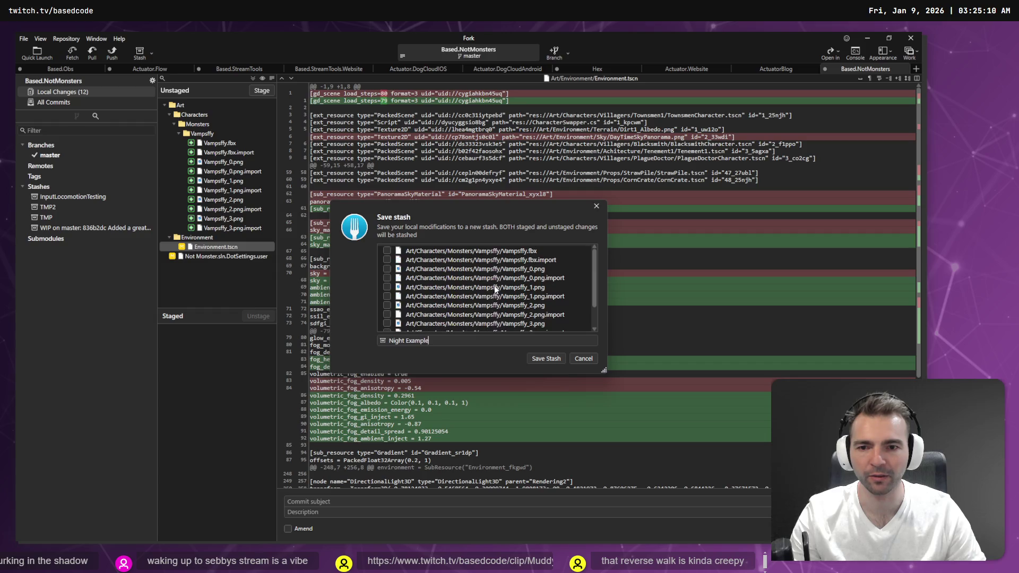
scroll(461, 266, "down", 2)
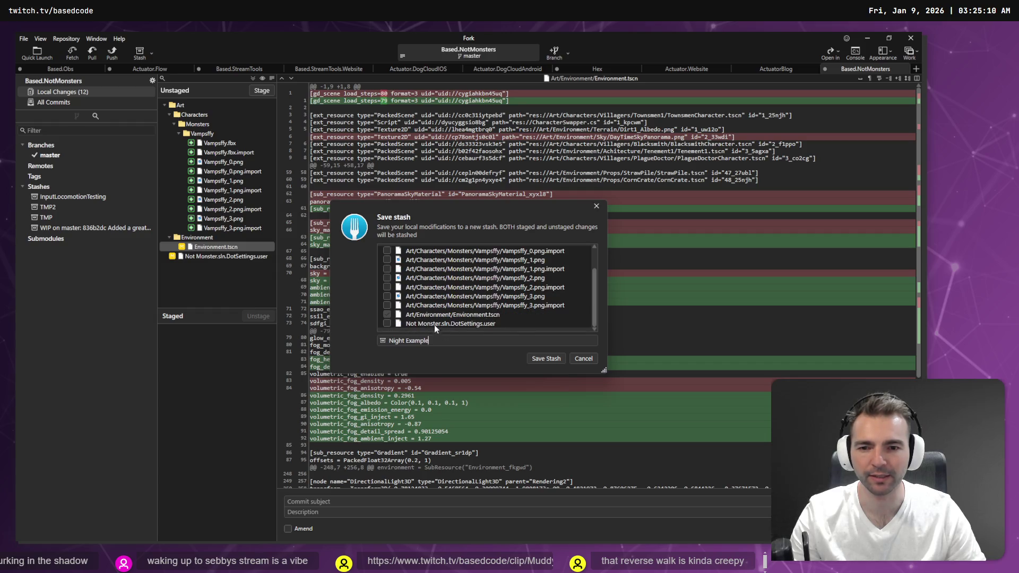
left_click(546, 359)
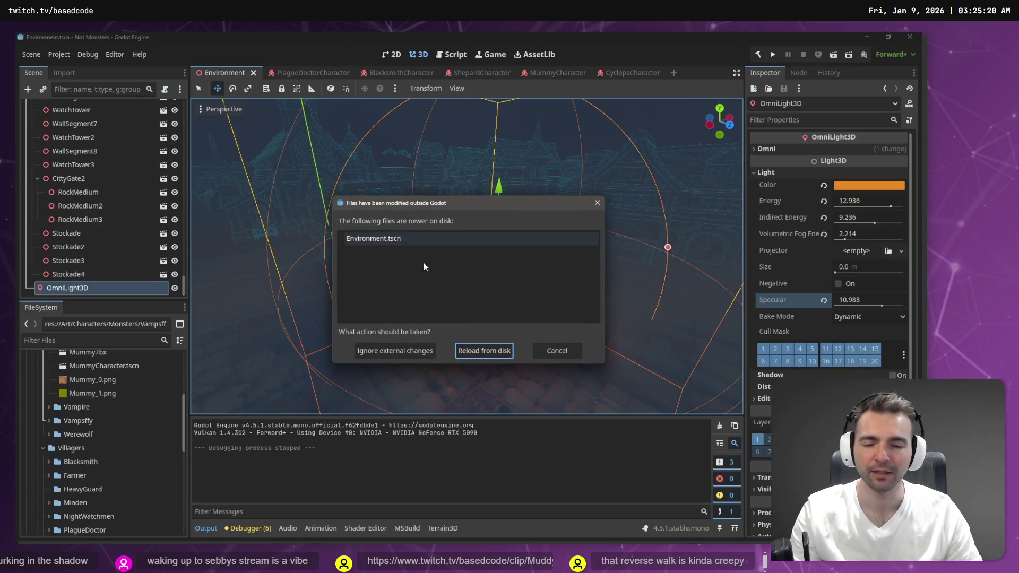
Step: Accept 'Reload from disk' so the Environment scene picks up the stashed-away daytime version
left_click(467, 351)
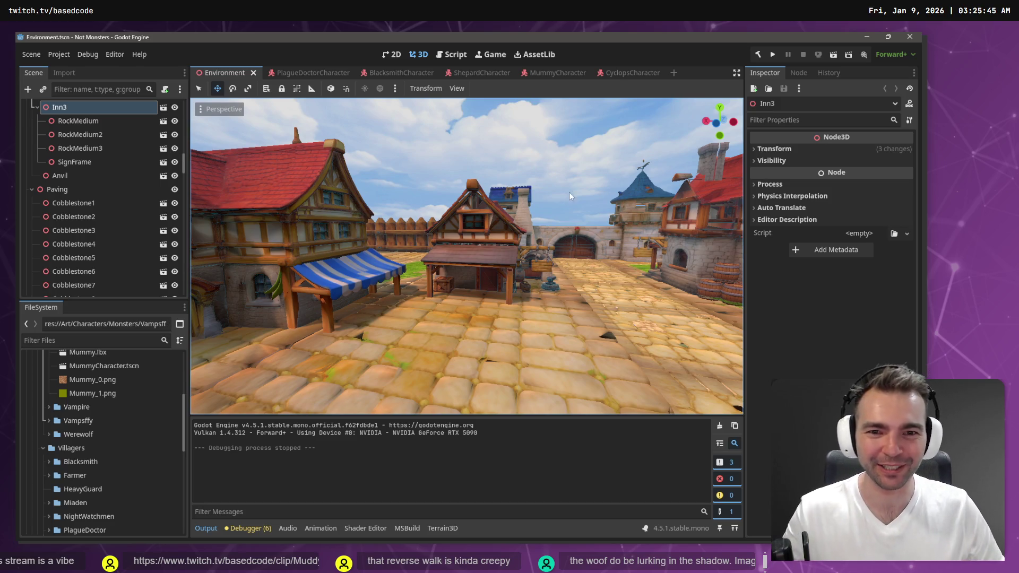
Step: Fly the editor camera through the daytime village toward the gallows and church, then play-test it
key("w")
key("s")
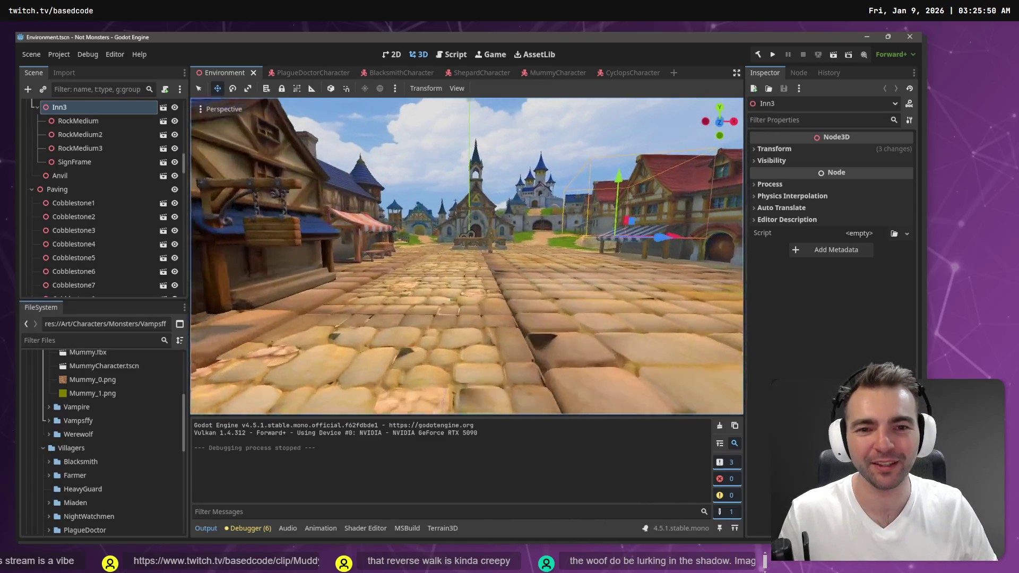
key("w")
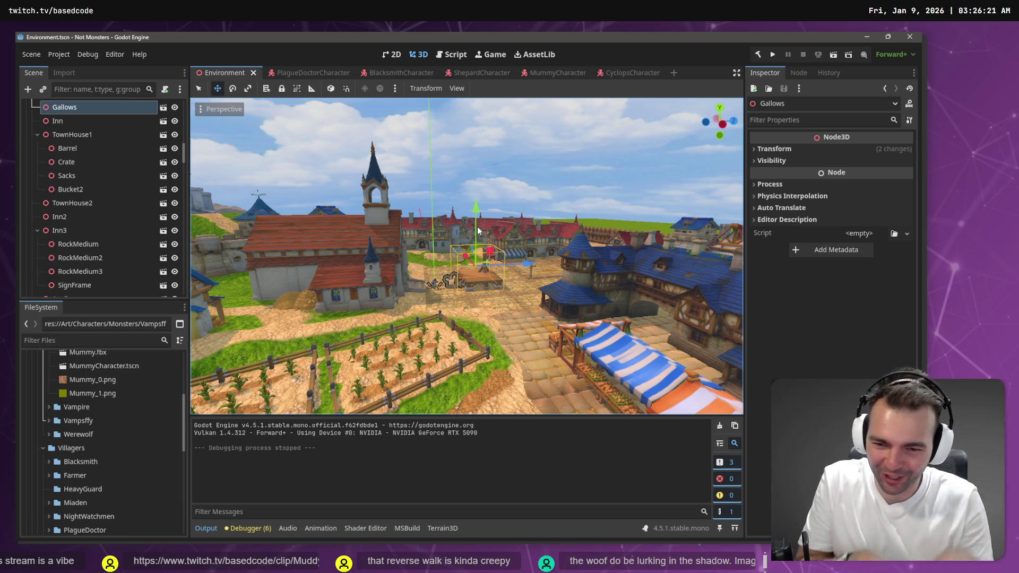
left_click(576, 216)
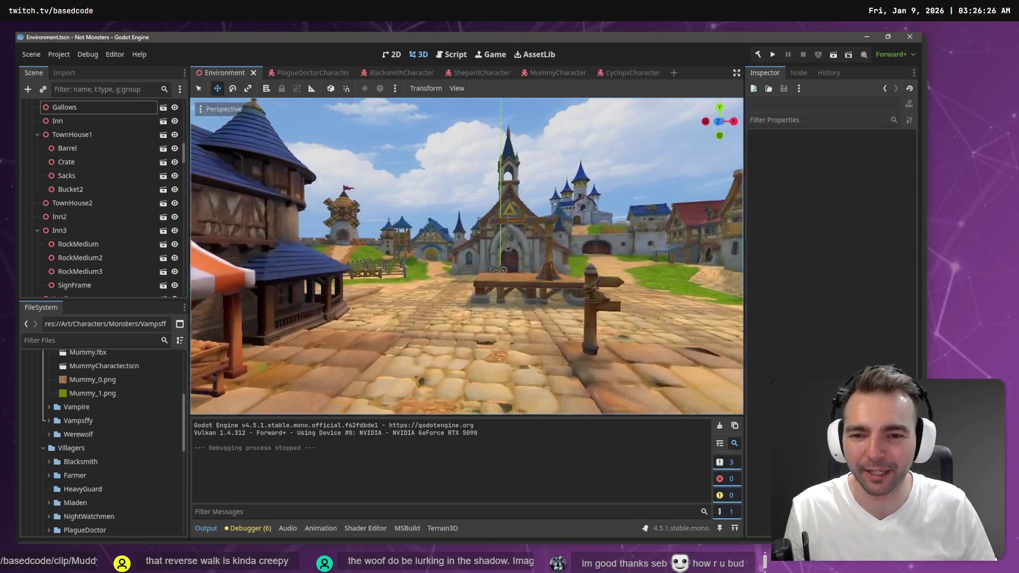
key("F5")
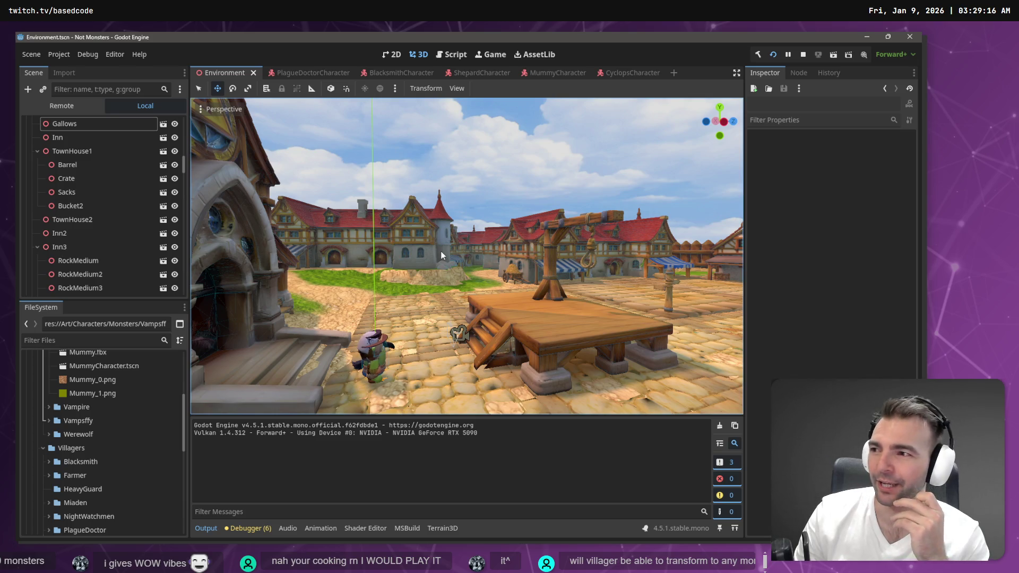
right_click(440, 212)
Step: Freelook past the gallows, windmills and market awning, then run the game to its title screen
key("w")
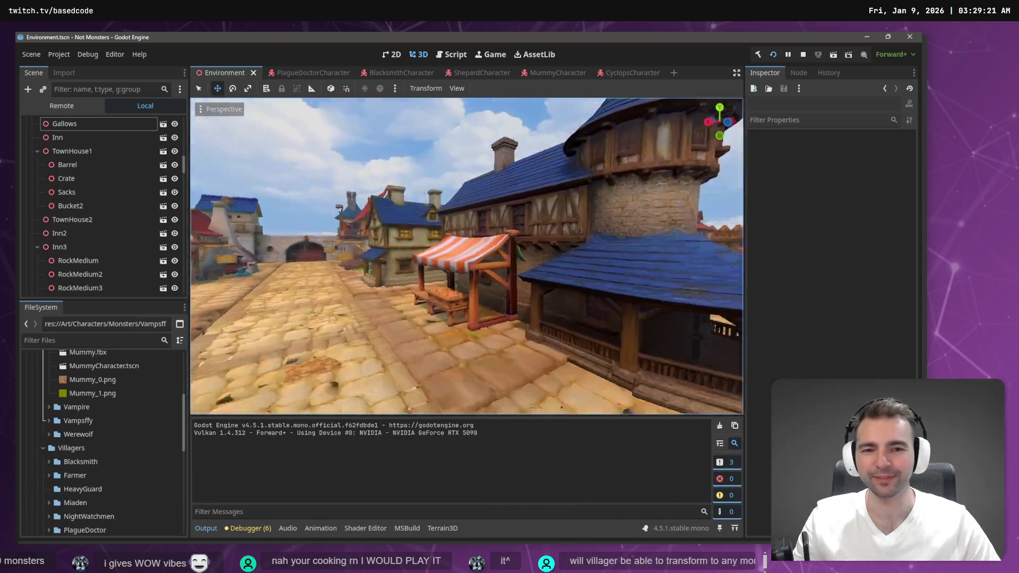
key("s")
key("w")
key("s")
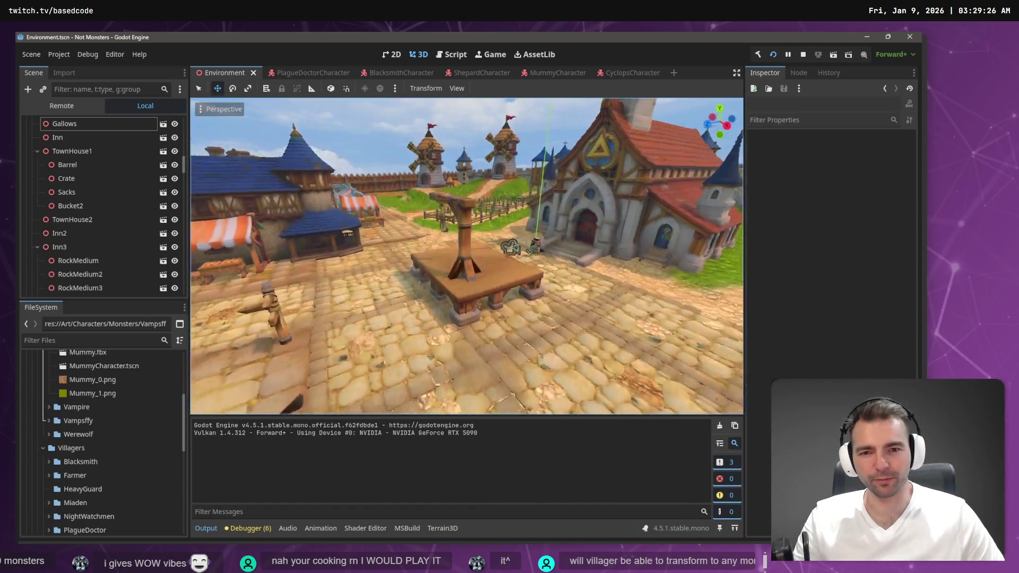
key("w")
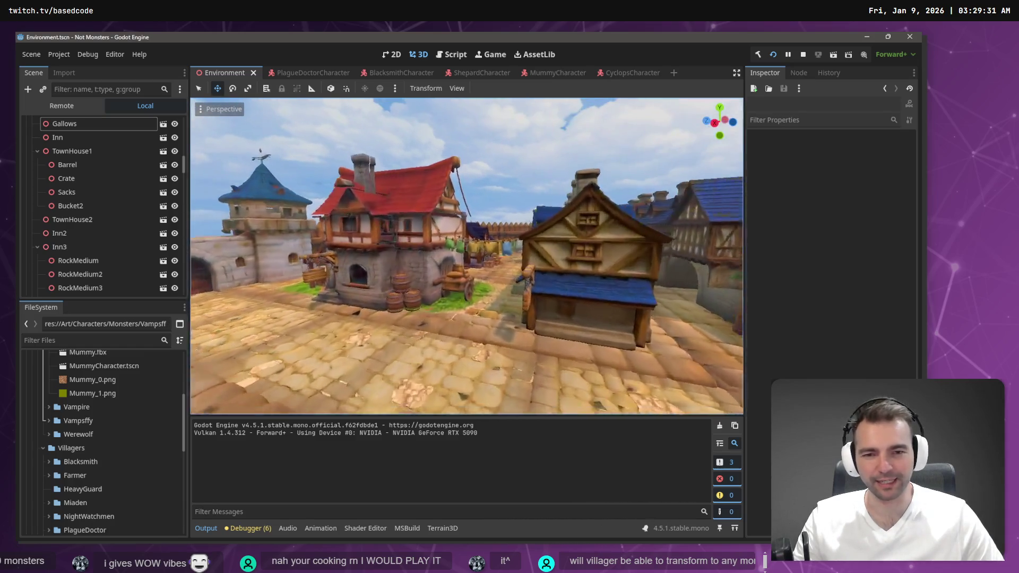
key("w")
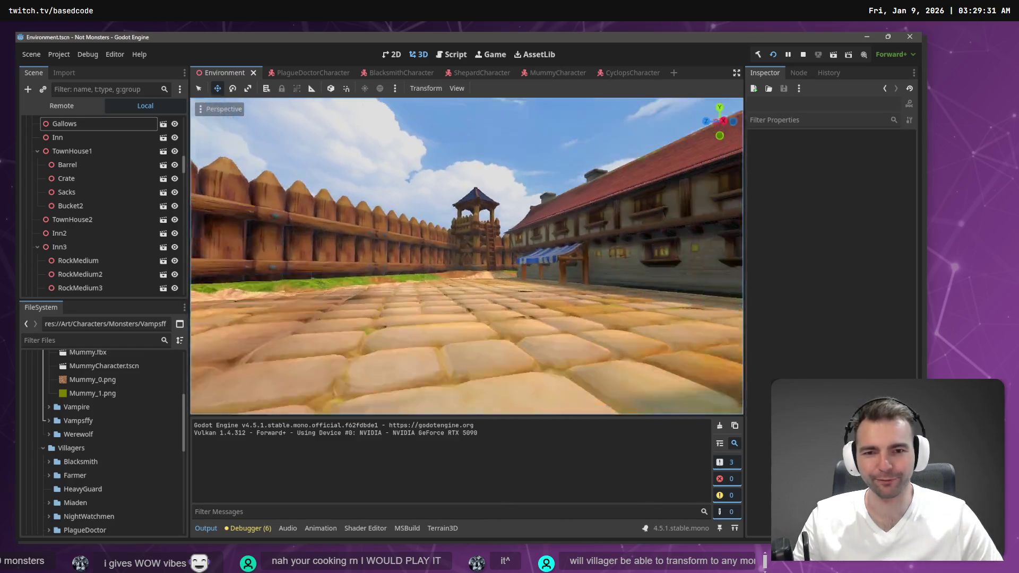
key("w")
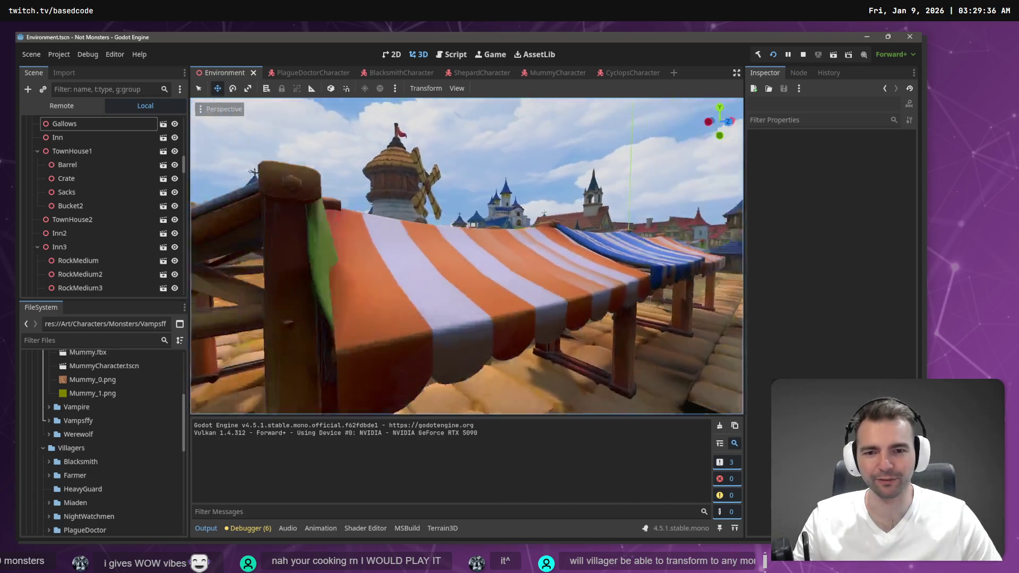
key("w")
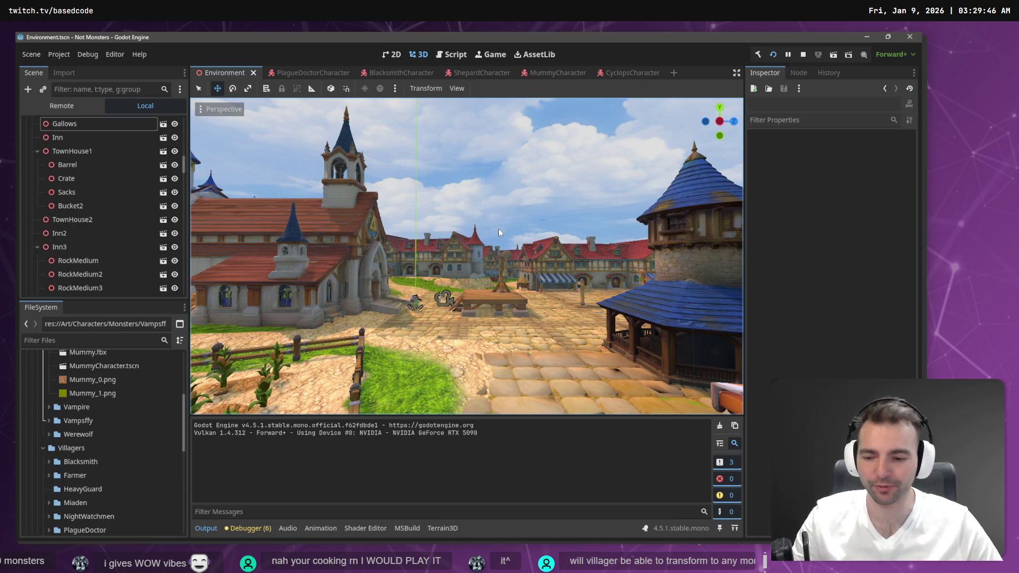
key("F5")
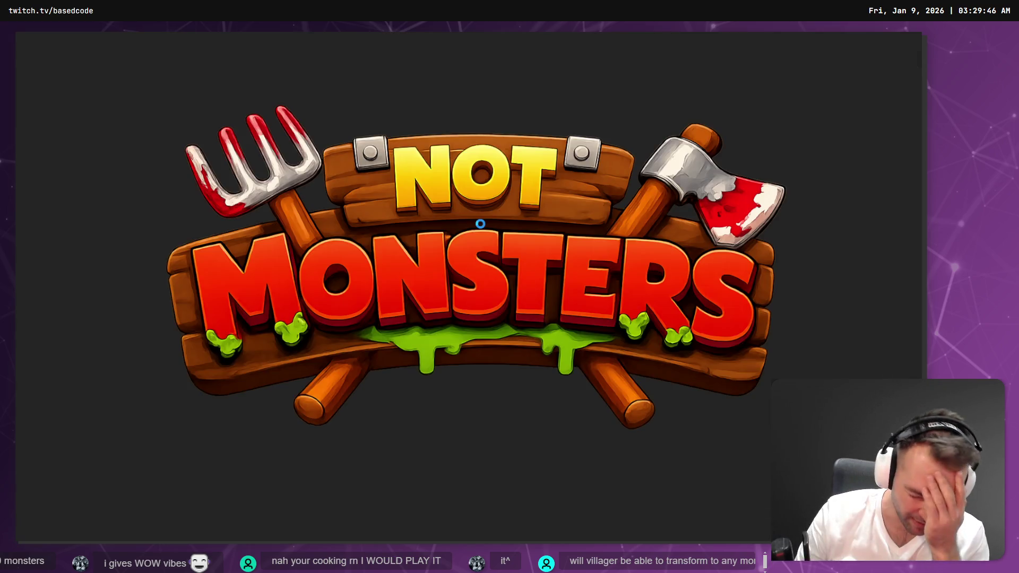
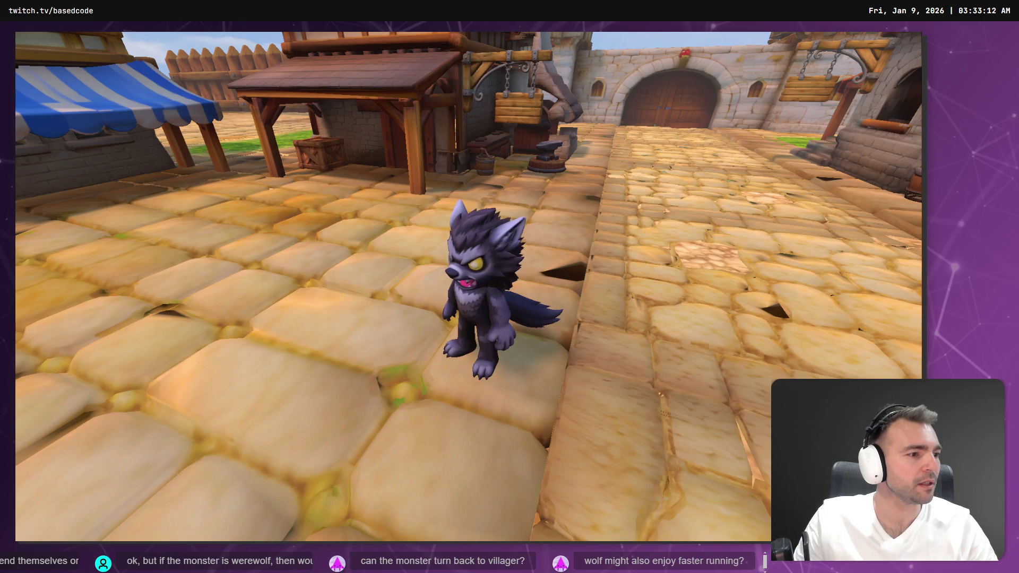
Step: Switch to the Chrome window showing the untextured 49,698-face couple model in Hunyuan 3D
key("alt+Tab")
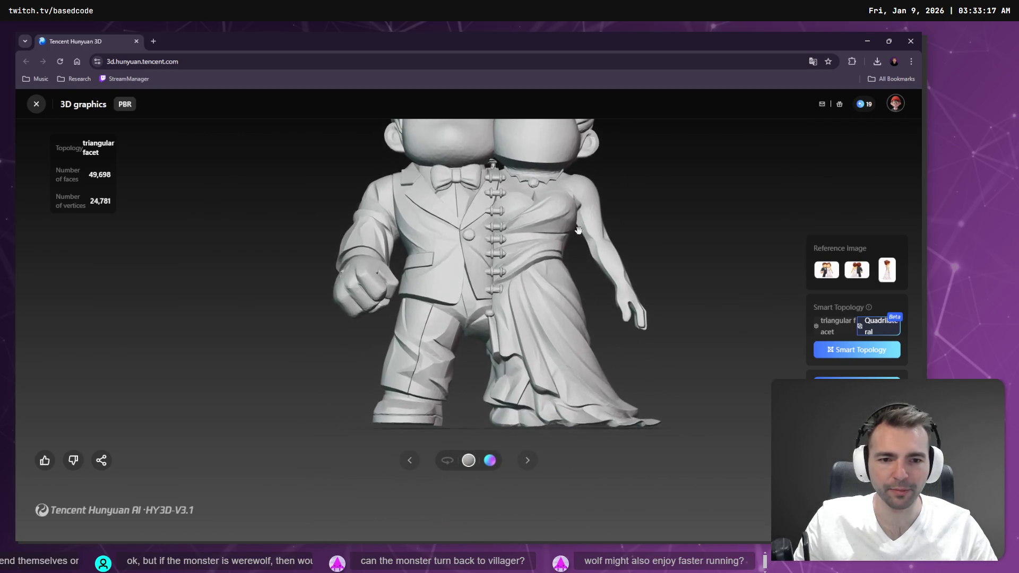
Step: Orbit the bride-and-groom model to inspect its back, front and the groom's profile
mouse_move(461, 276)
left_mouse_down()
mouse_move(265, 280)
mouse_move(625, 266)
left_mouse_up()
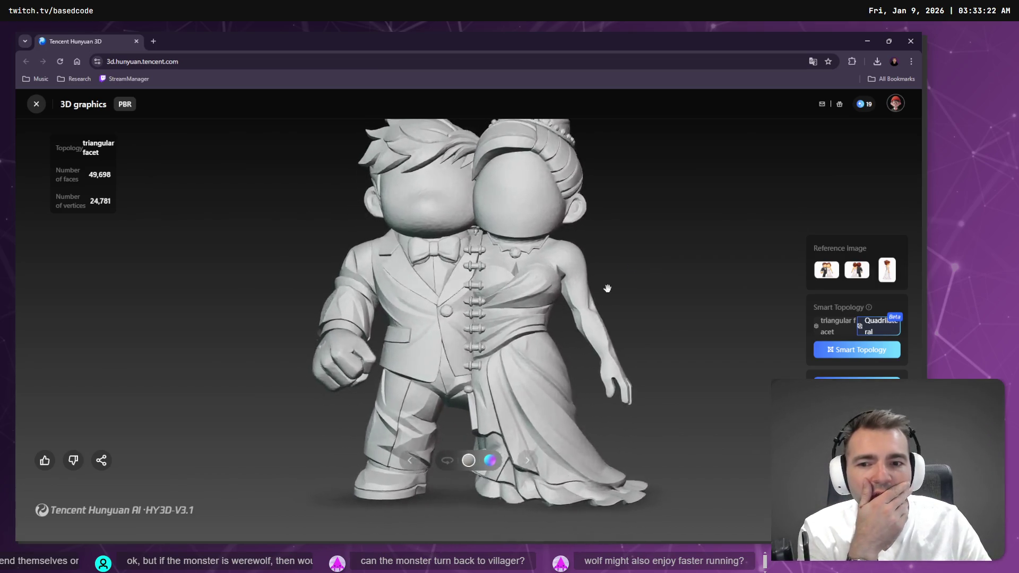
mouse_move(651, 295)
left_mouse_down()
mouse_move(473, 269)
mouse_move(571, 276)
left_mouse_up()
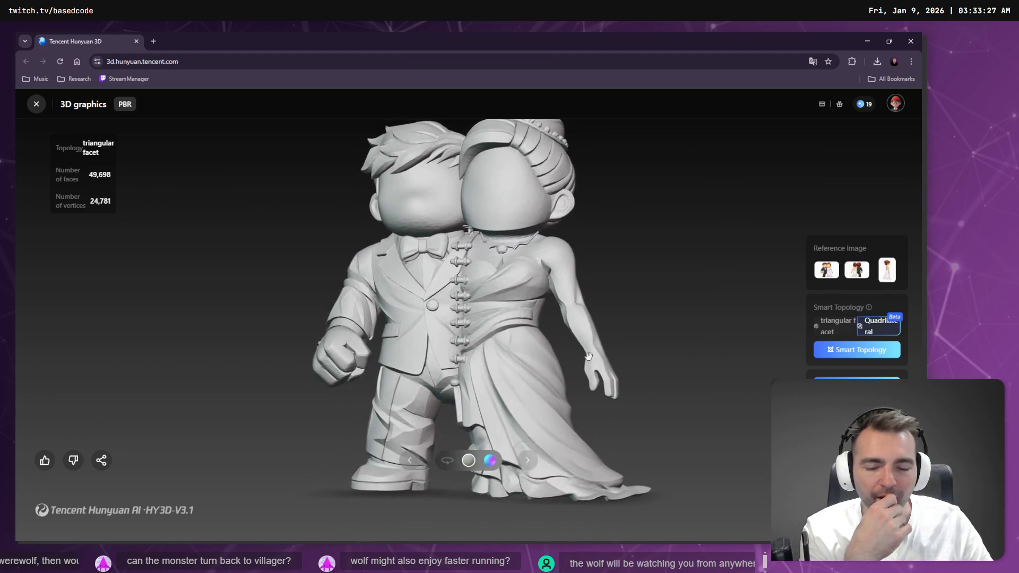
left_click_drag(566, 465, 717, 285)
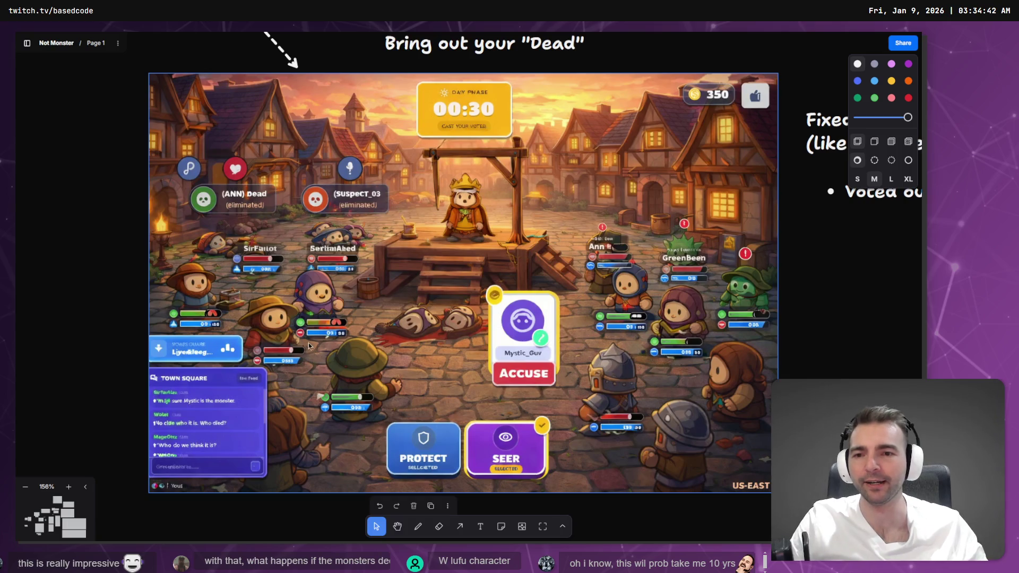
Step: Pan the canvas from the 'Bring out your Dead' voting mockup to the Spiked Mace combat mockup
scroll(432, 257, "down", 10)
scroll(517, 137, "down", 5)
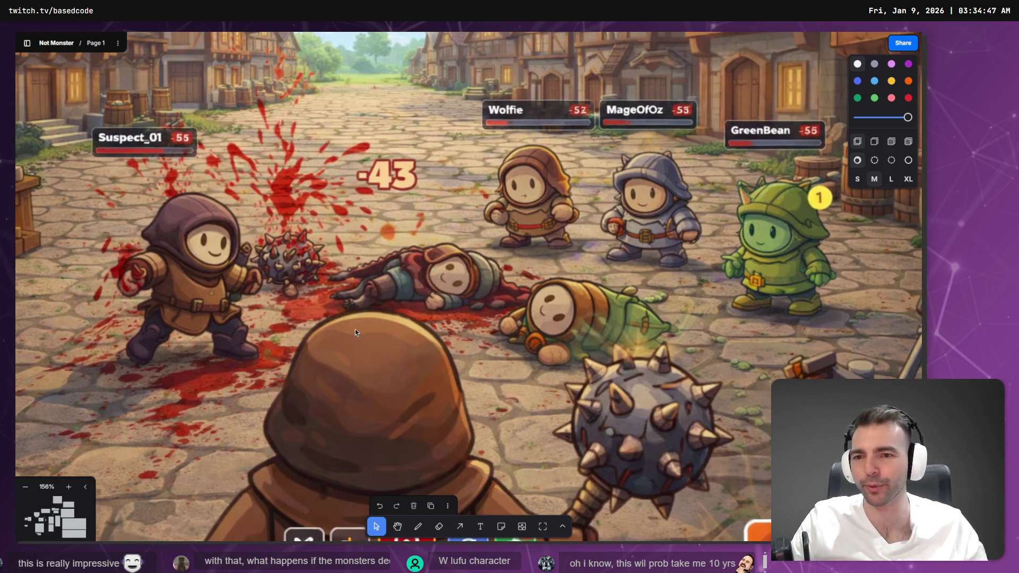
scroll(645, 188, "down", 5)
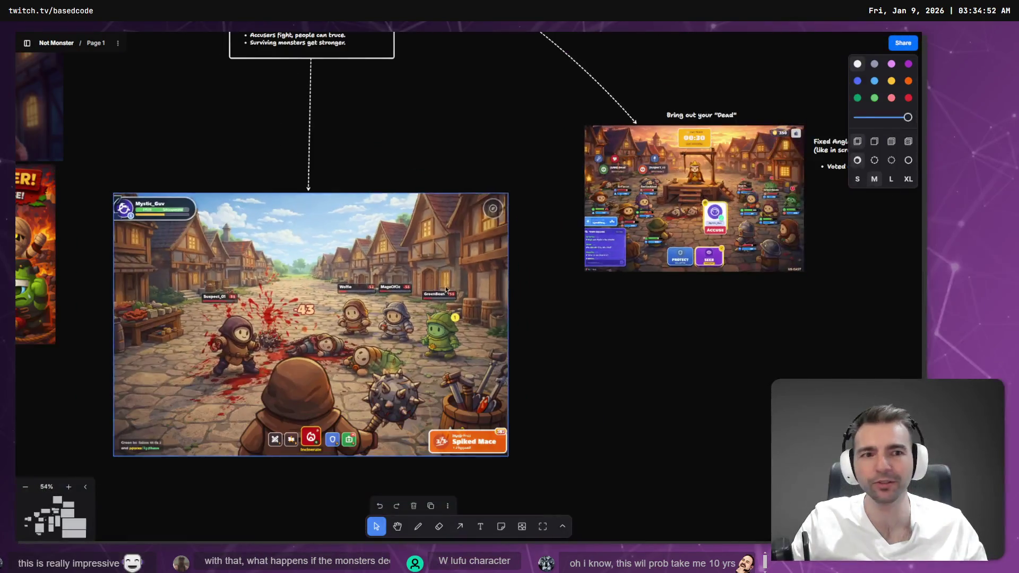
scroll(531, 229, "up", 3)
scroll(588, 222, "up", 10)
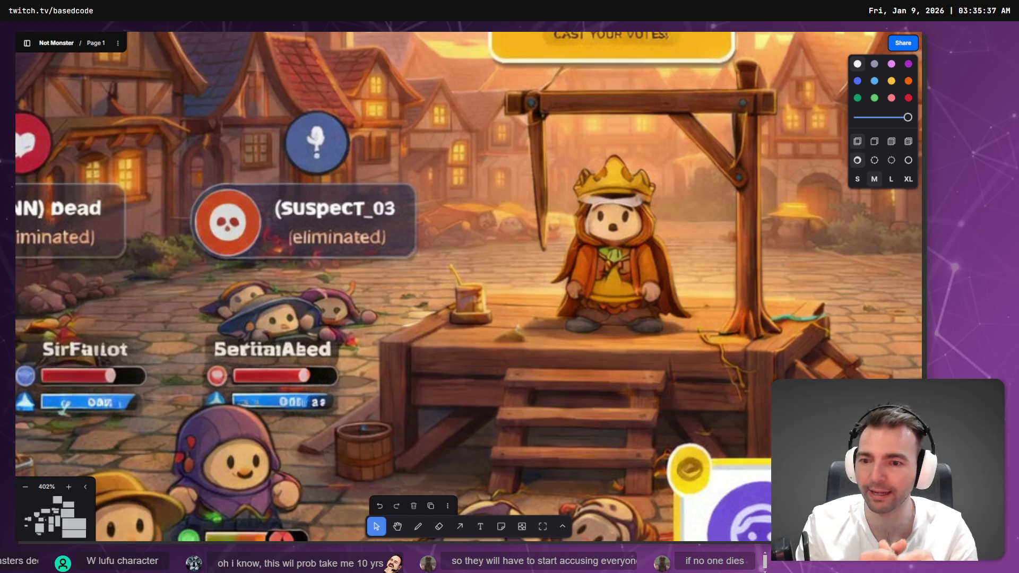
scroll(507, 238, "down", 10)
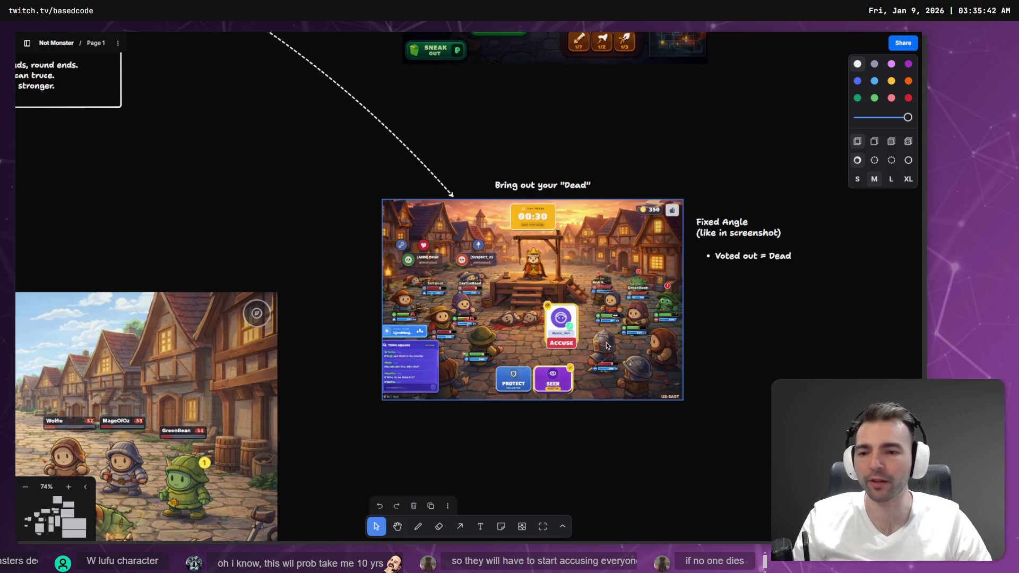
scroll(327, 200, "left", 8)
scroll(326, 200, "down", 4)
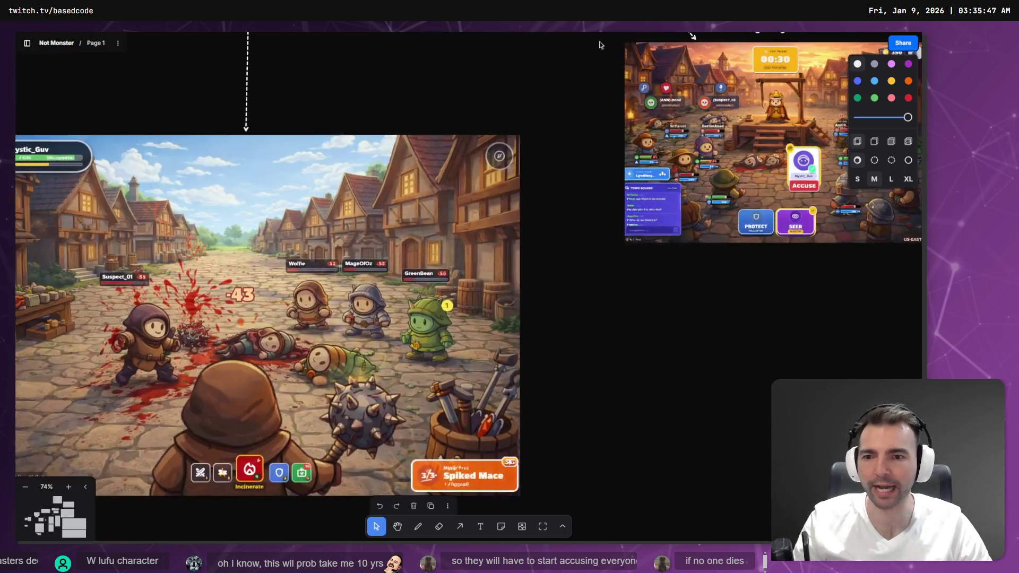
scroll(609, 310, "left", 3)
scroll(609, 310, "down", 1)
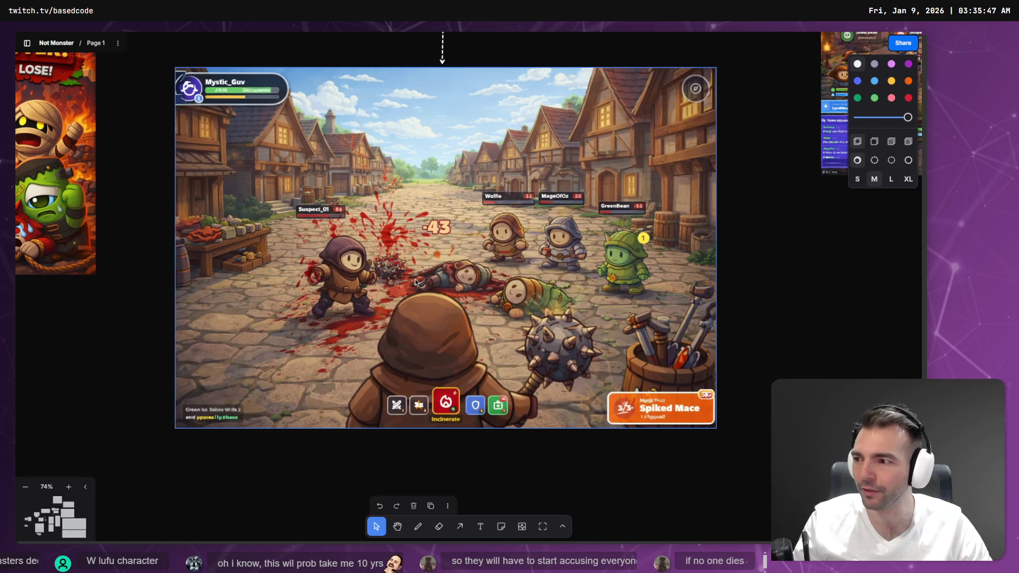
scroll(409, 281, "up", 2)
Step: Select the spiked-mace combat screenshot and zoom out to about 31% to see surrounding notes
scroll(415, 281, "up", 3)
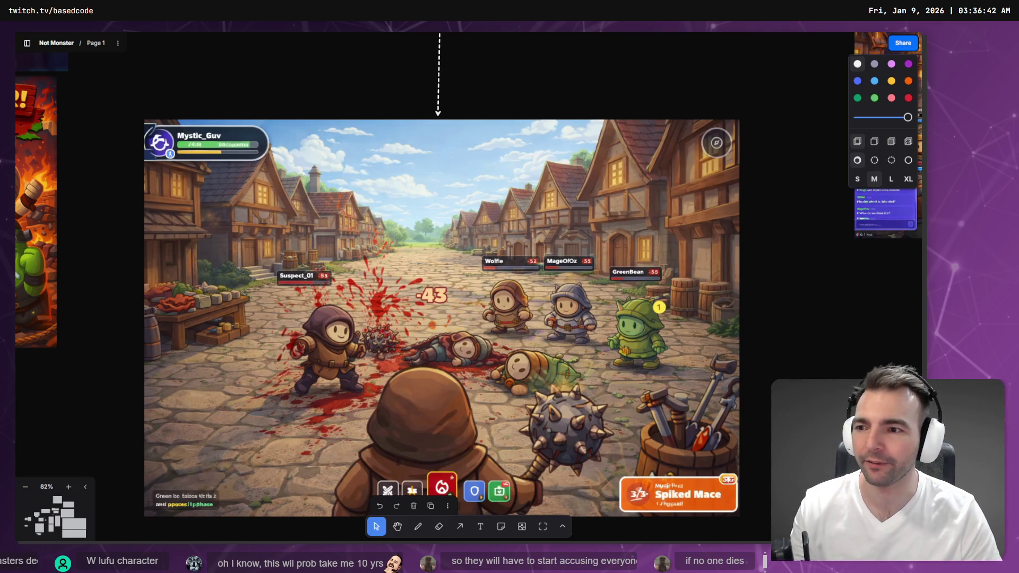
left_click(429, 213)
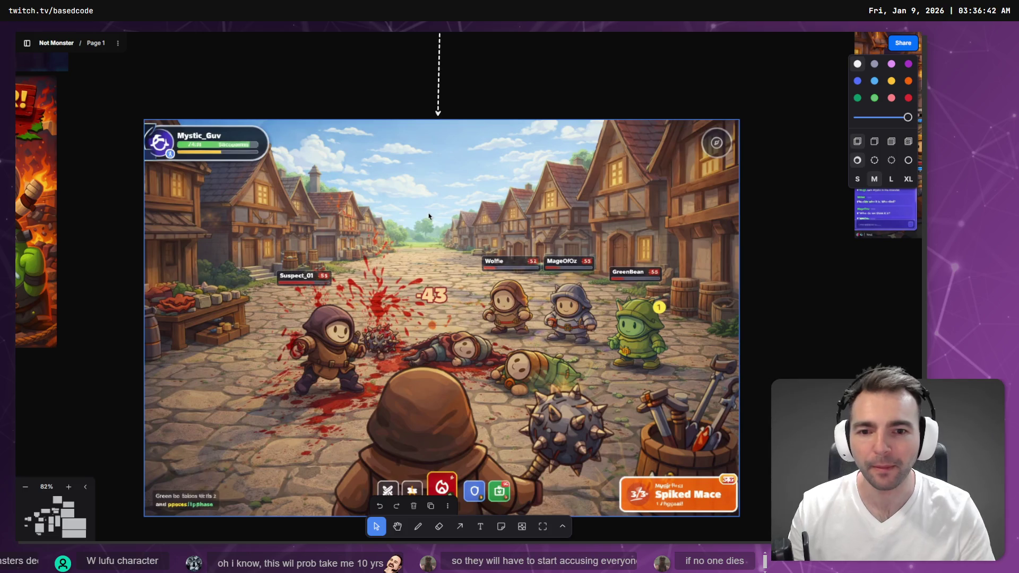
scroll(491, 234, "down", 3)
scroll(492, 235, "down", 5)
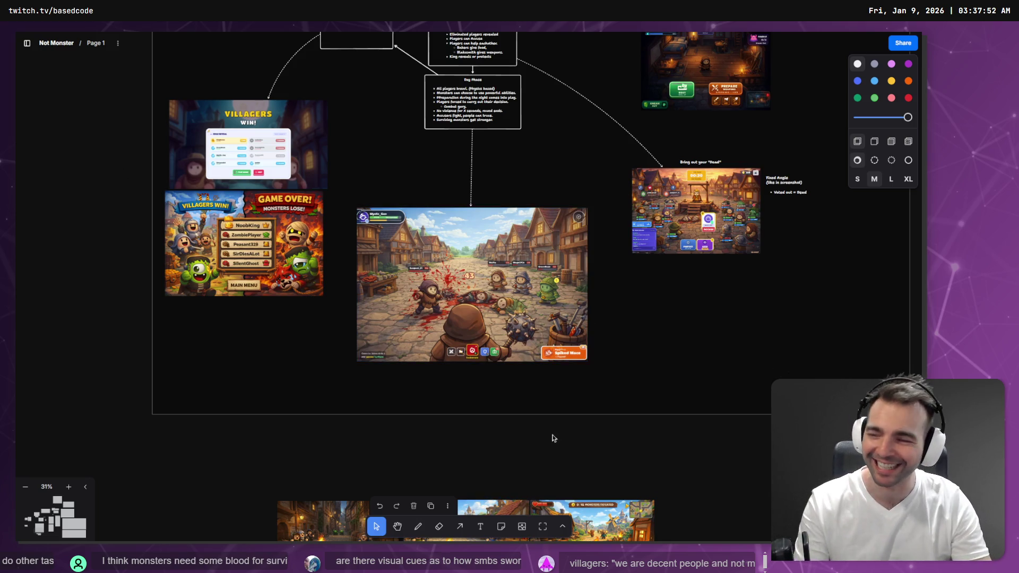
Step: Scroll up to the Not Monsters title logo and pitch bullets, zooming in to about 46%
scroll(493, 151, "up", 15)
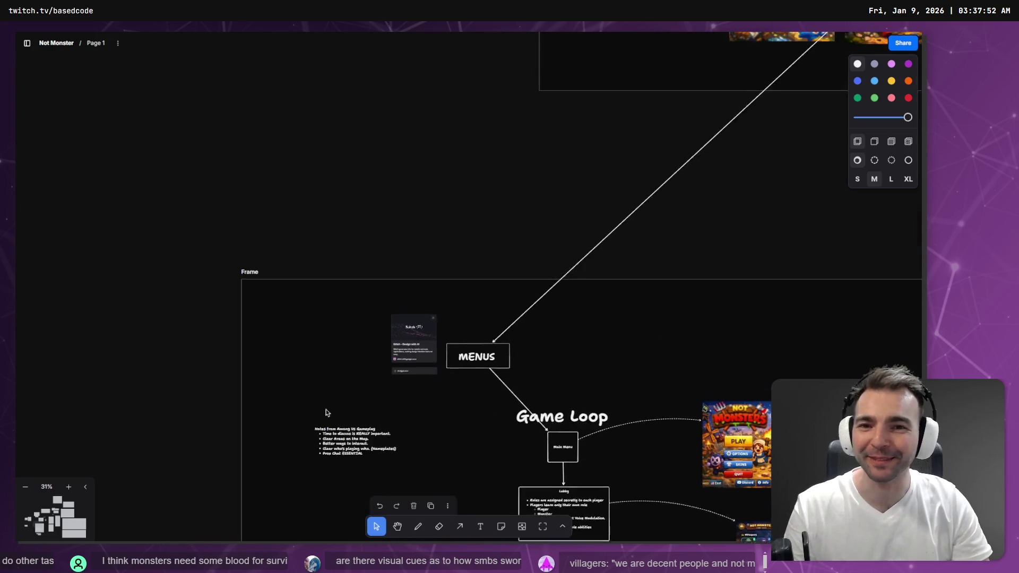
scroll(593, 268, "up", 10)
scroll(430, 106, "up", 2)
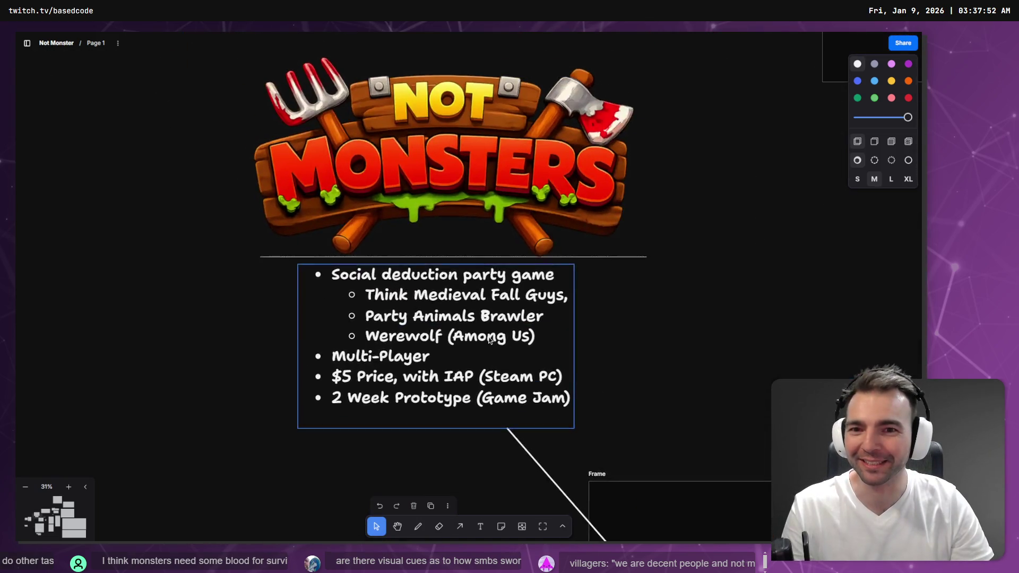
scroll(446, 205, "up", 3)
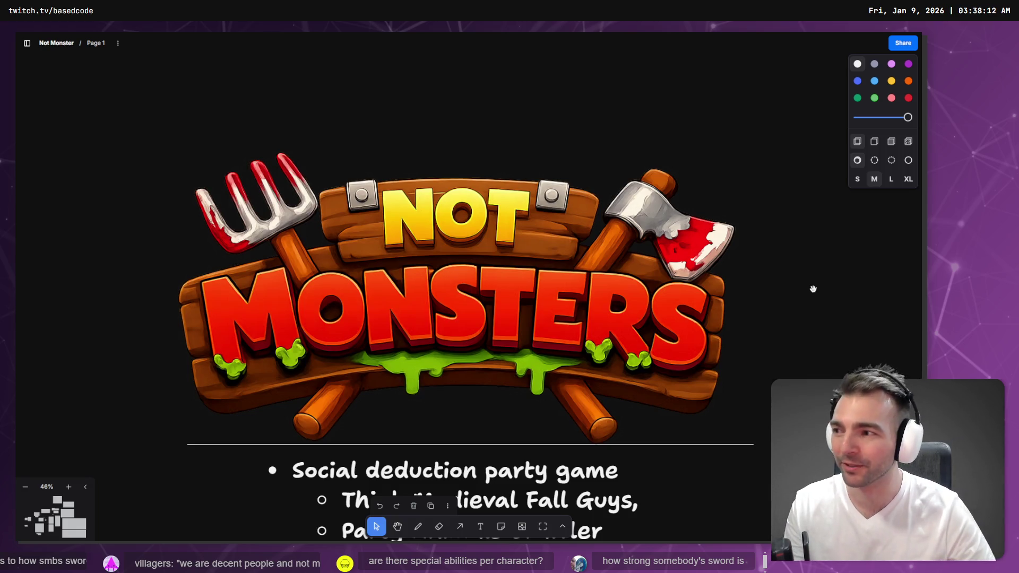
Step: Pan past the pitch bullets toward the character area and the VILLAGERS branch
mouse_move(744, 380)
left_mouse_down()
mouse_move(623, 202)
mouse_move(448, 117)
left_mouse_up()
scroll(623, 201, "down", 5)
left_click_drag(272, 226, 215, 179)
scroll(215, 178, "right", 10)
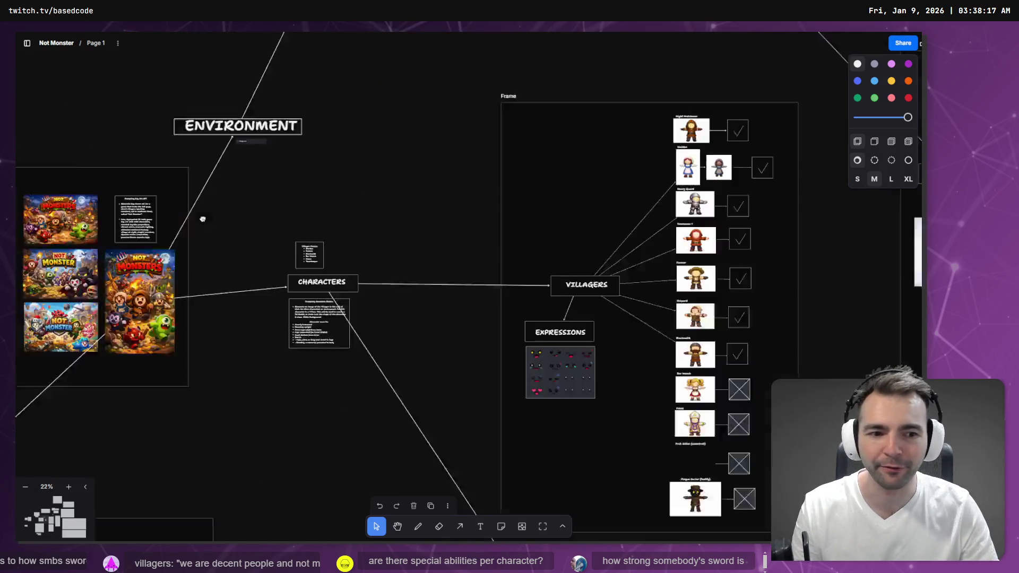
scroll(450, 181, "up", 5)
scroll(450, 181, "up", 2)
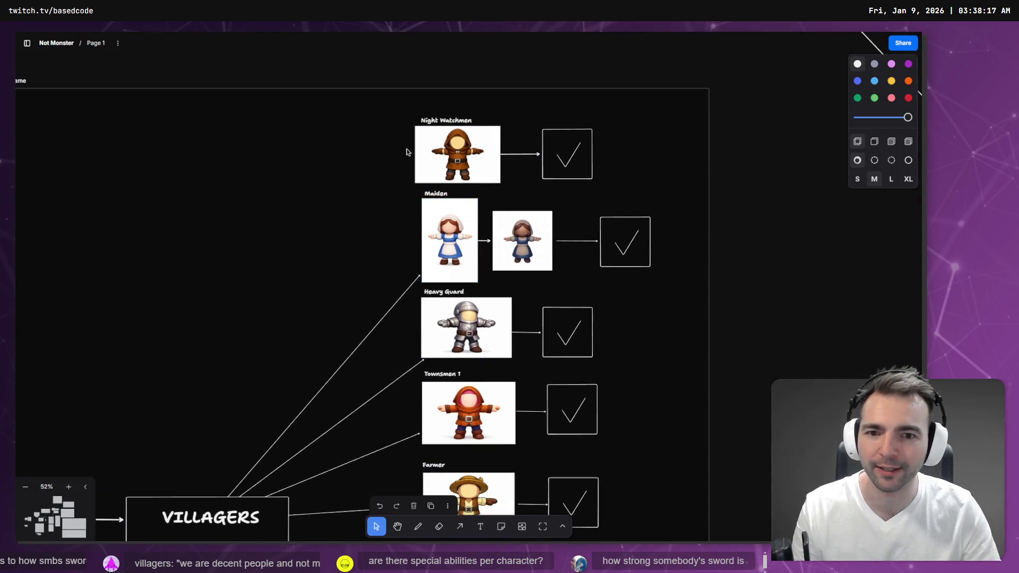
scroll(409, 150, "down", 7)
scroll(432, 68, "up", 2)
scroll(432, 68, "right", 1)
scroll(428, 223, "up", 4)
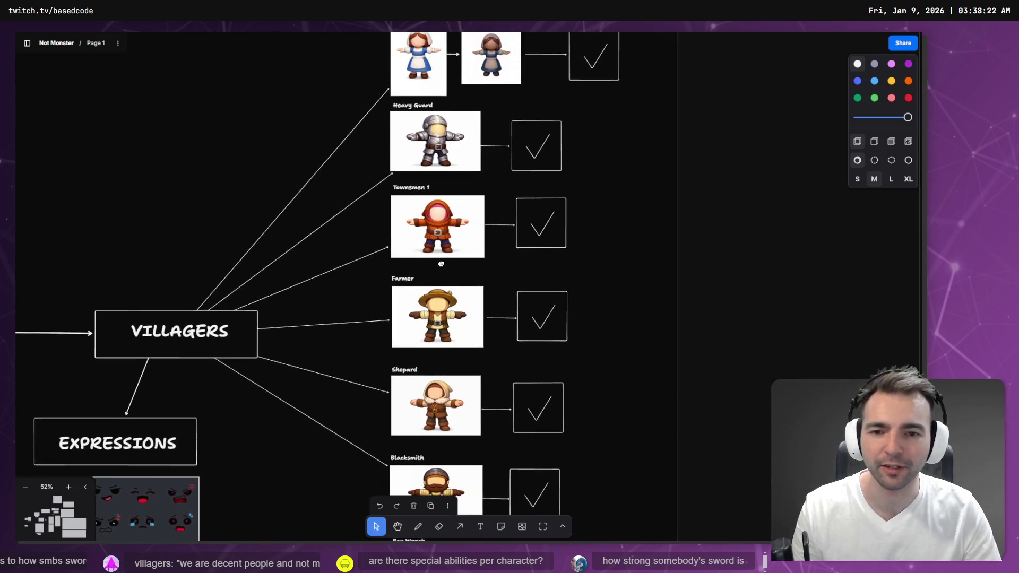
scroll(419, 251, "down", 3)
scroll(419, 250, "up", 5)
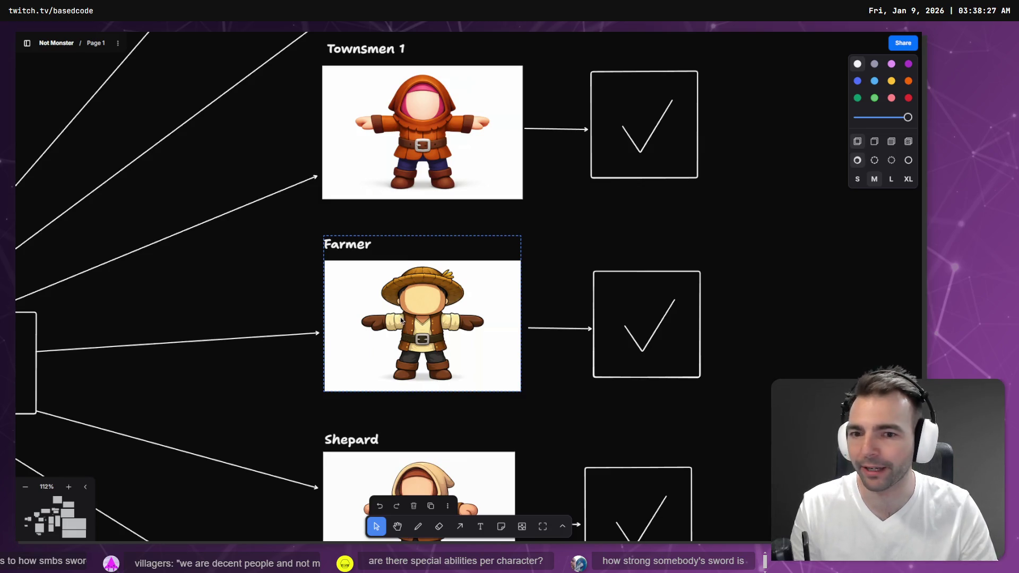
Step: Zoom through the villager cards to the Plague Doctor (Pestily) card at 134%
scroll(361, 136, "up", 2)
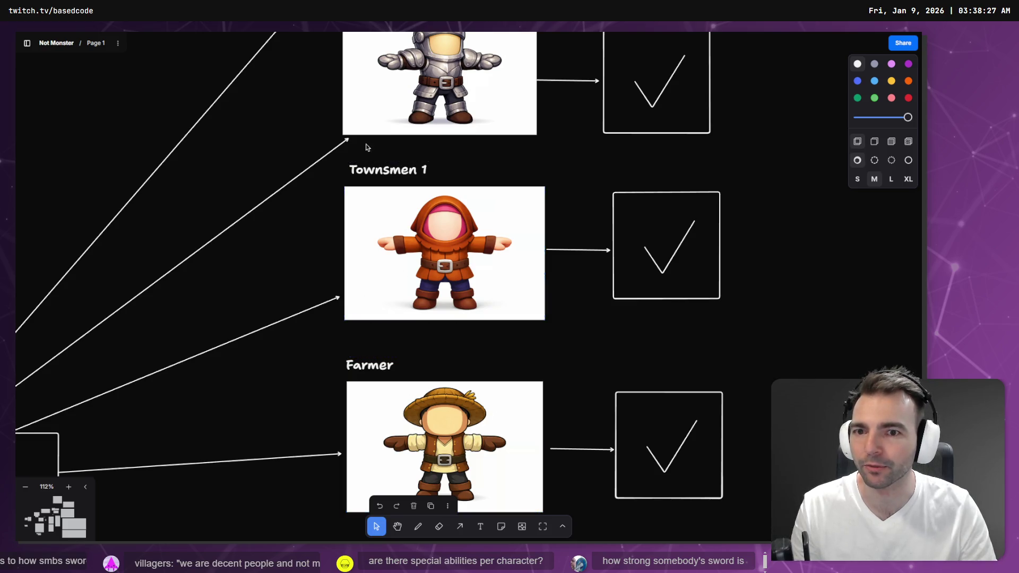
scroll(365, 145, "up", 3)
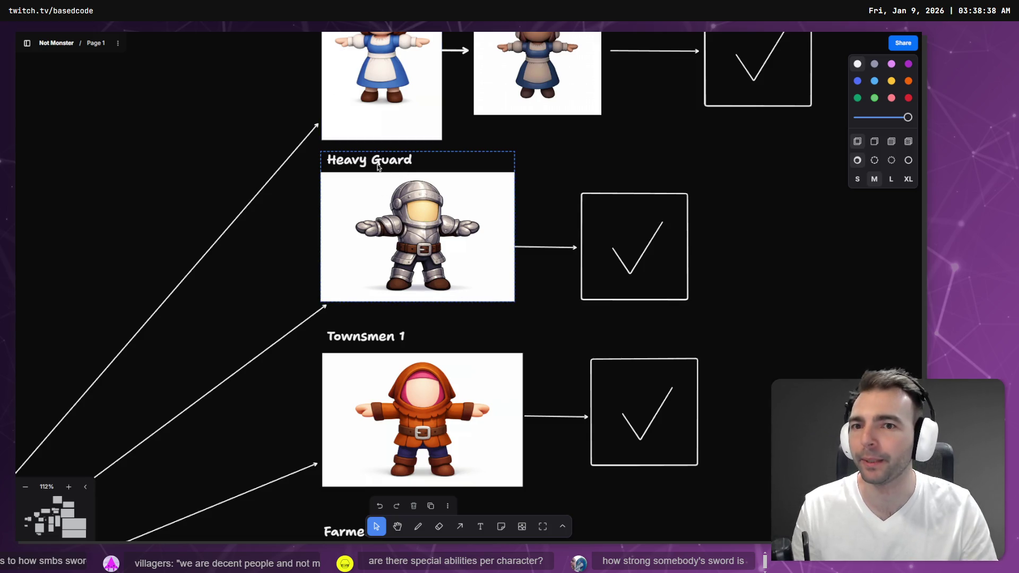
scroll(402, 269, "down", 15)
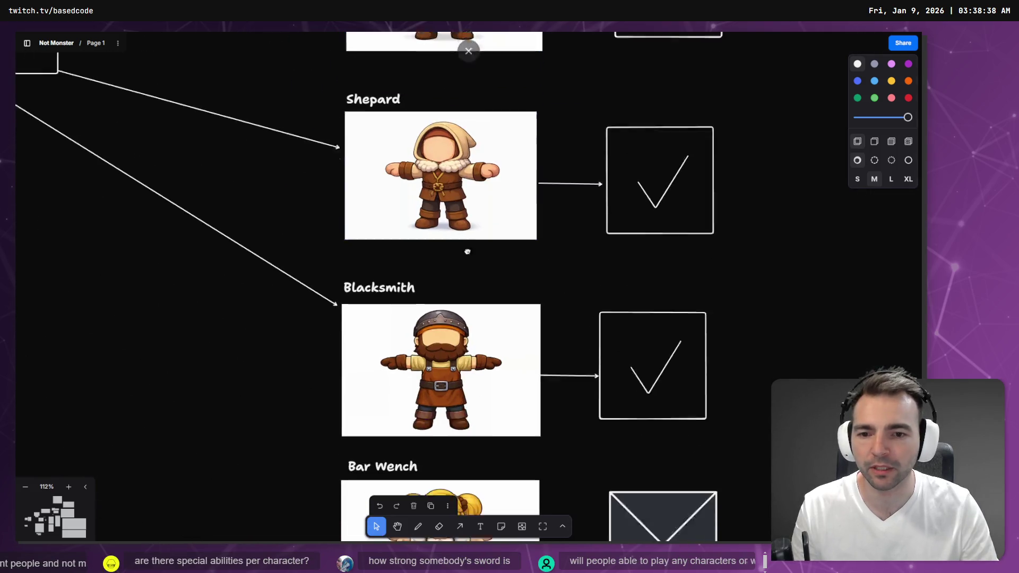
scroll(416, 253, "up", 3)
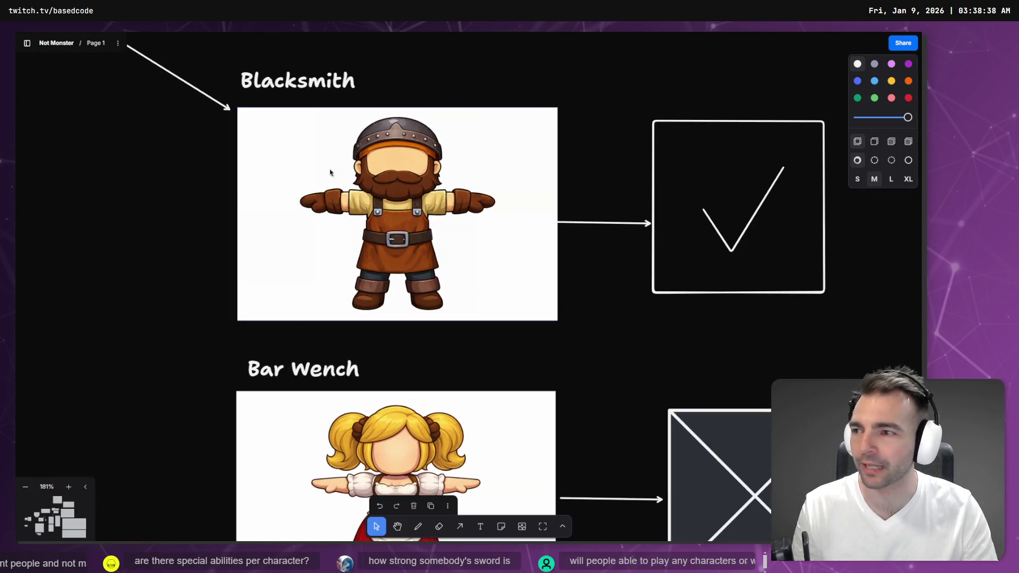
scroll(437, 194, "down", 3)
scroll(437, 194, "down", 5)
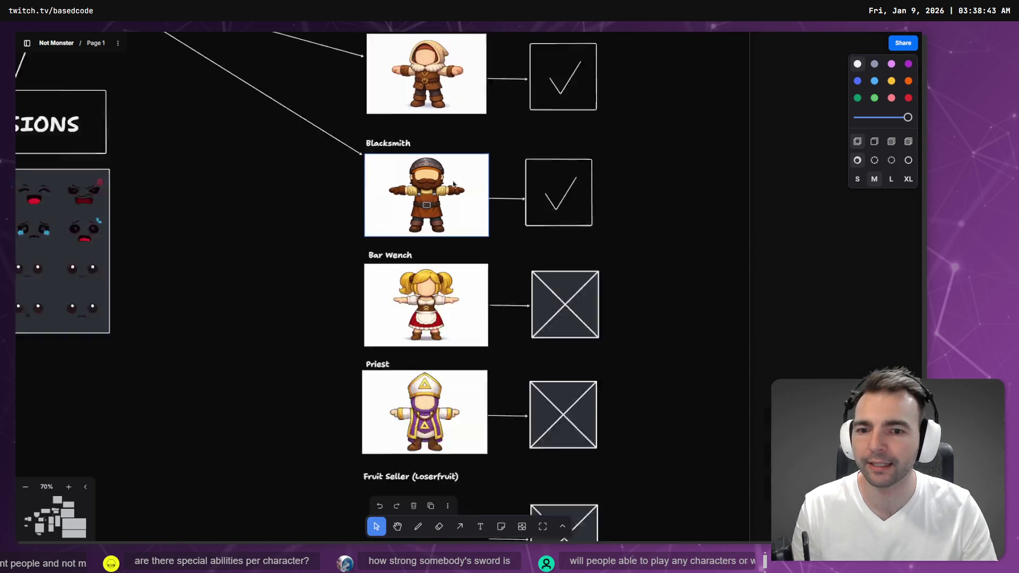
scroll(462, 120, "down", 2)
scroll(467, 159, "down", 5)
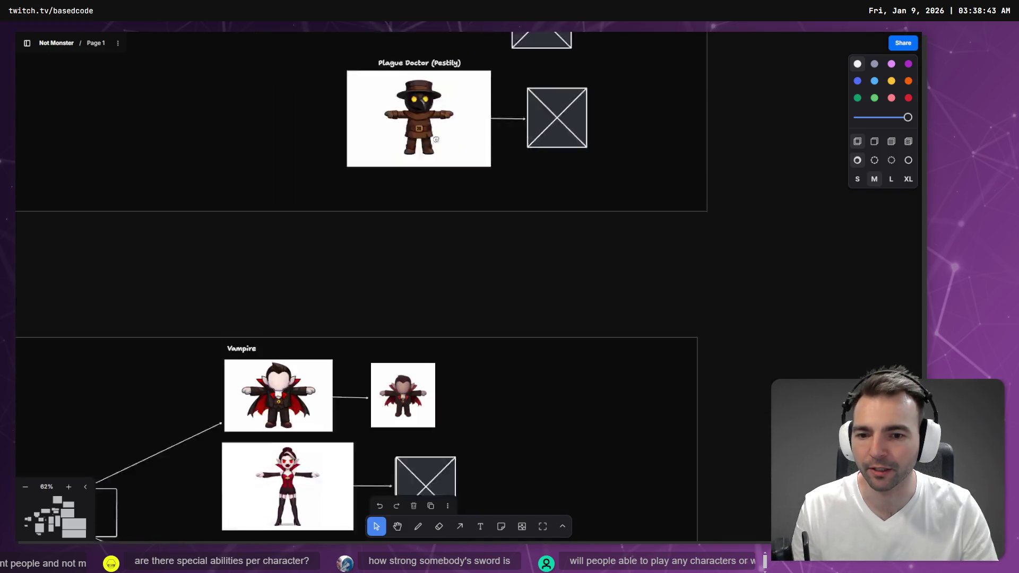
scroll(416, 96, "up", 3)
scroll(432, 332, "up", 3)
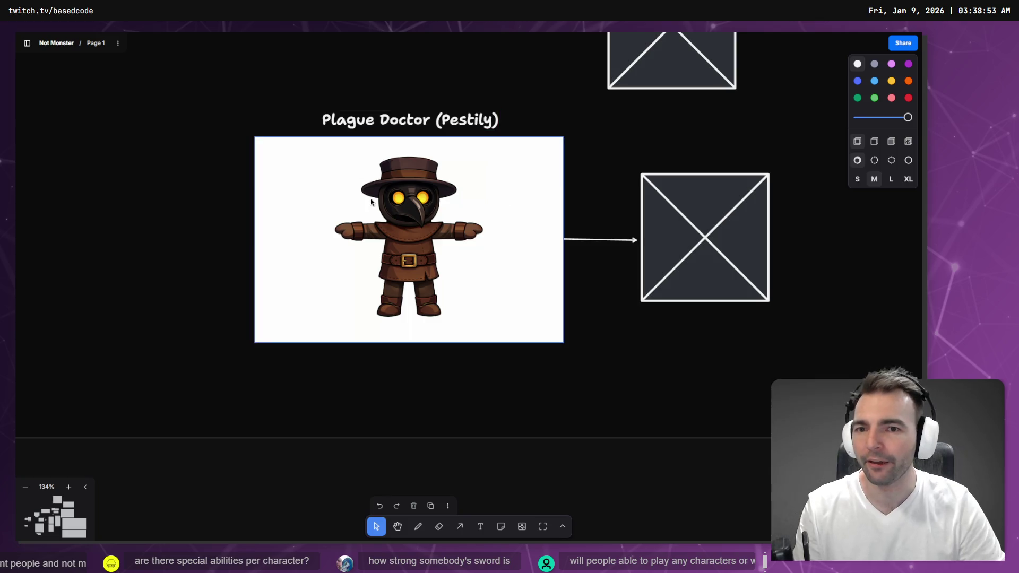
scroll(371, 201, "down", 10)
scroll(392, 249, "up", 5)
Step: Zoom out and pan the board to show the whole Monsters frame
scroll(411, 300, "down", 8)
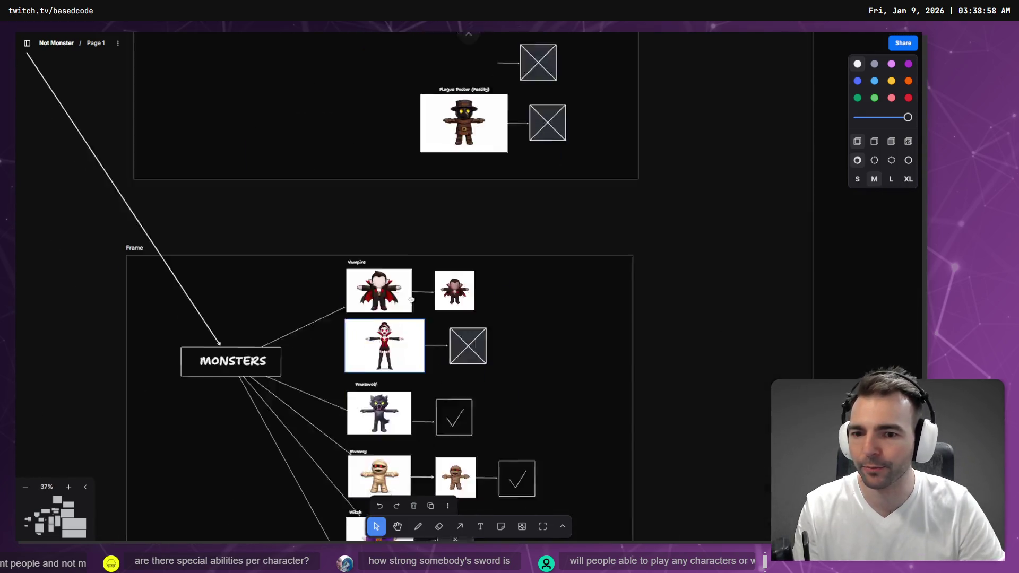
scroll(411, 300, "up", 8)
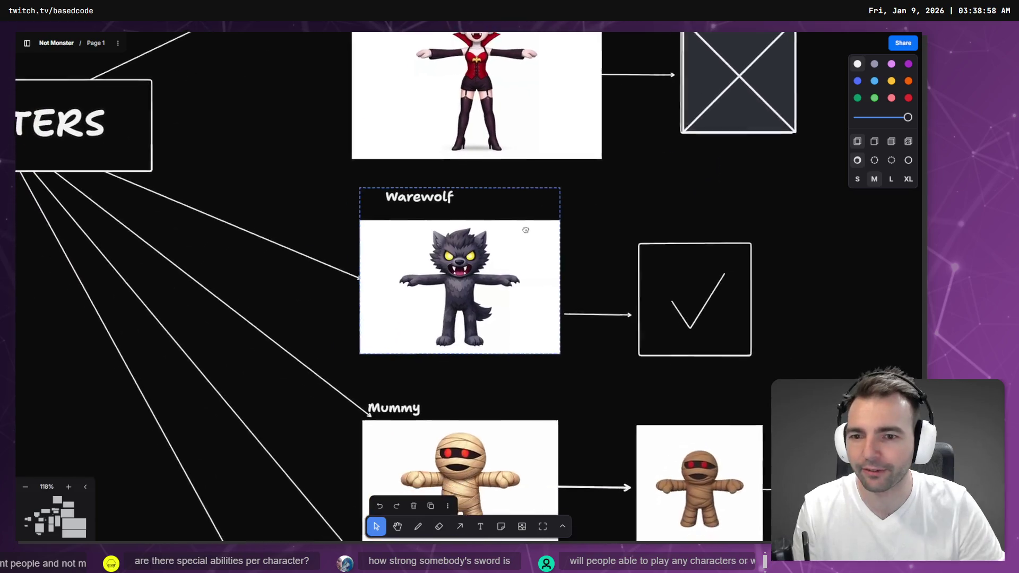
scroll(525, 230, "up", 1)
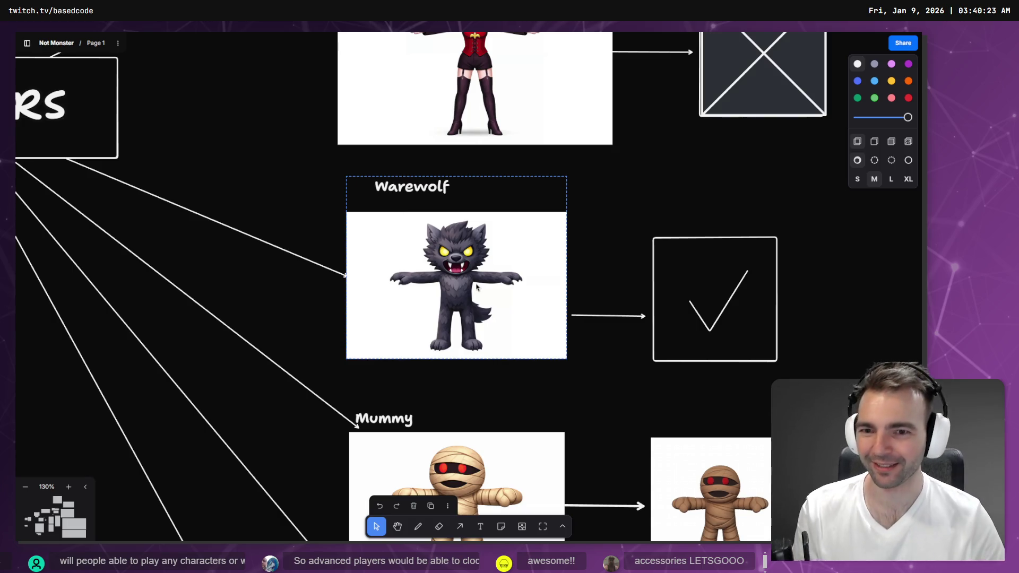
scroll(317, 307, "down", 5)
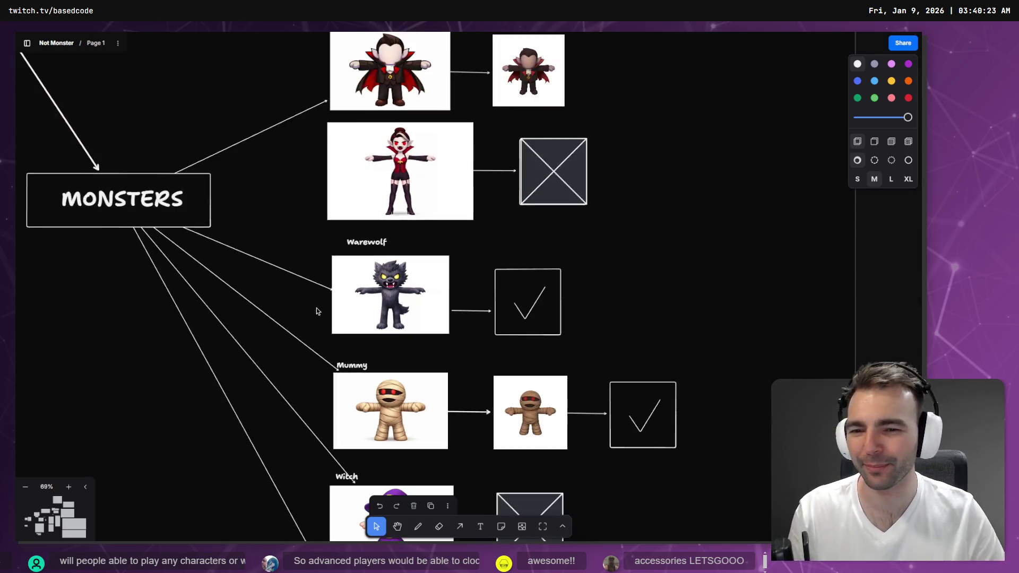
scroll(356, 252, "down", 4)
left_click_drag(366, 233, 558, 290)
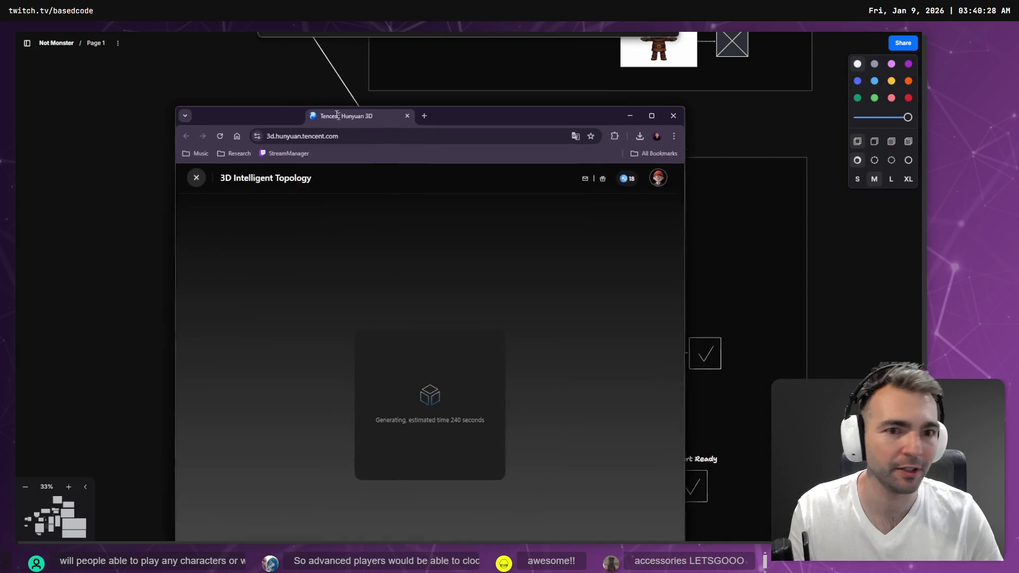
Step: Reposition the Hunyuan 3D window and make it full screen while Intelligent Topology finishes
left_click_drag(372, 113, 358, 96)
key("F11")
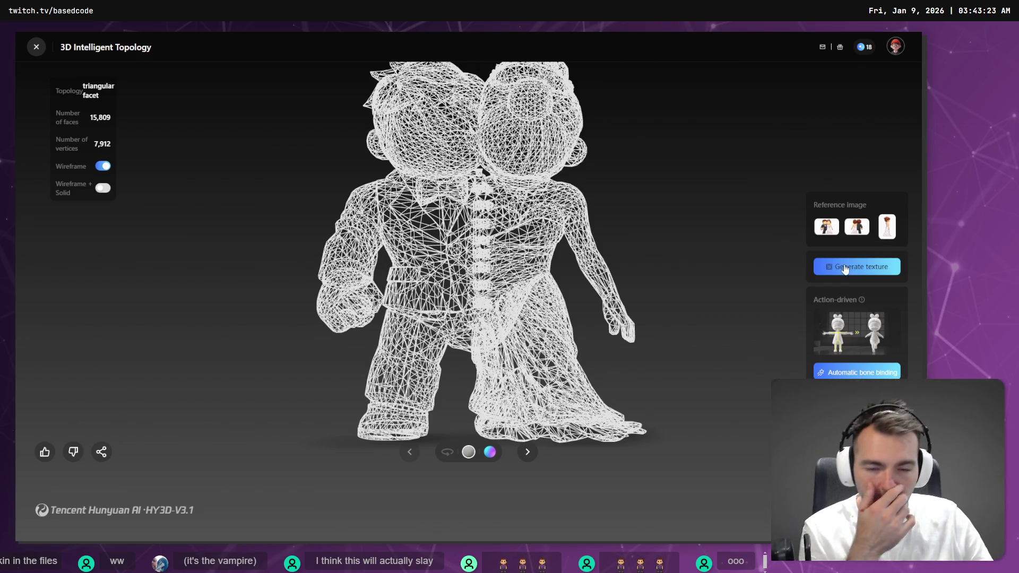
Step: Switch the couple model from wireframe to solid shading and turn on automatic rotation
left_click(103, 165)
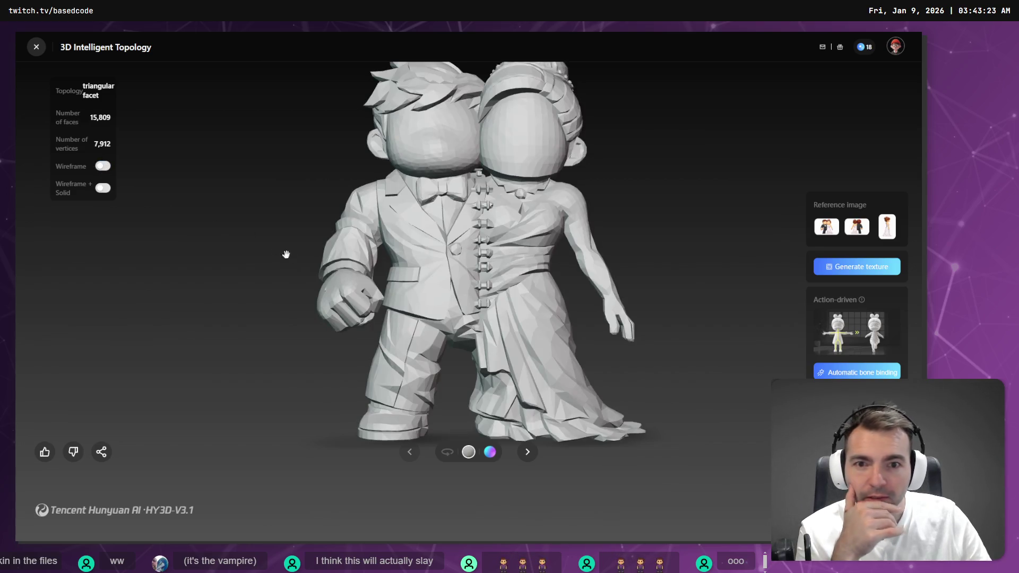
left_click(447, 452)
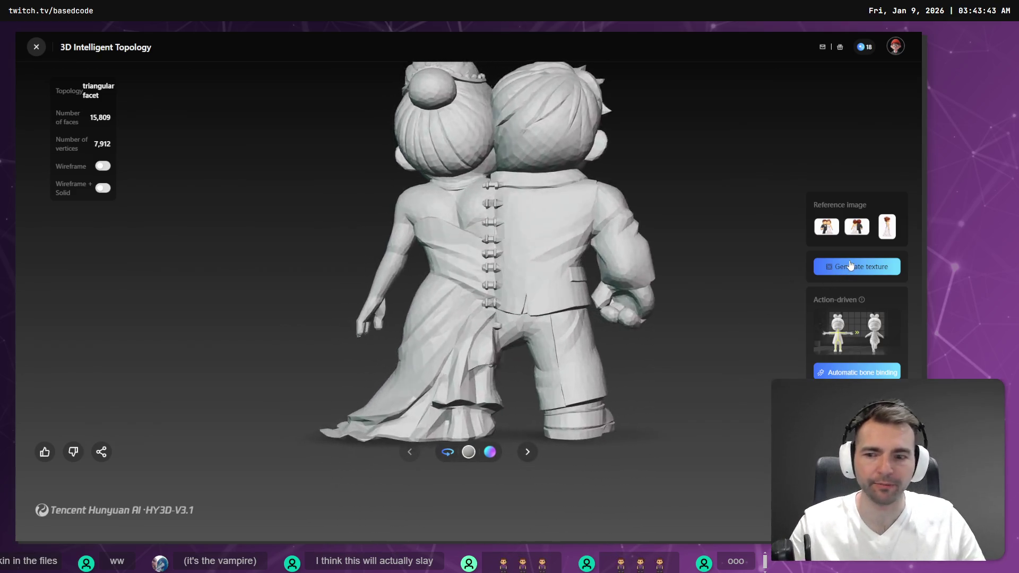
Step: Switch to the tldraw board, check Hunyuan 3D texturing progress, then return to the board
key("alt+Tab")
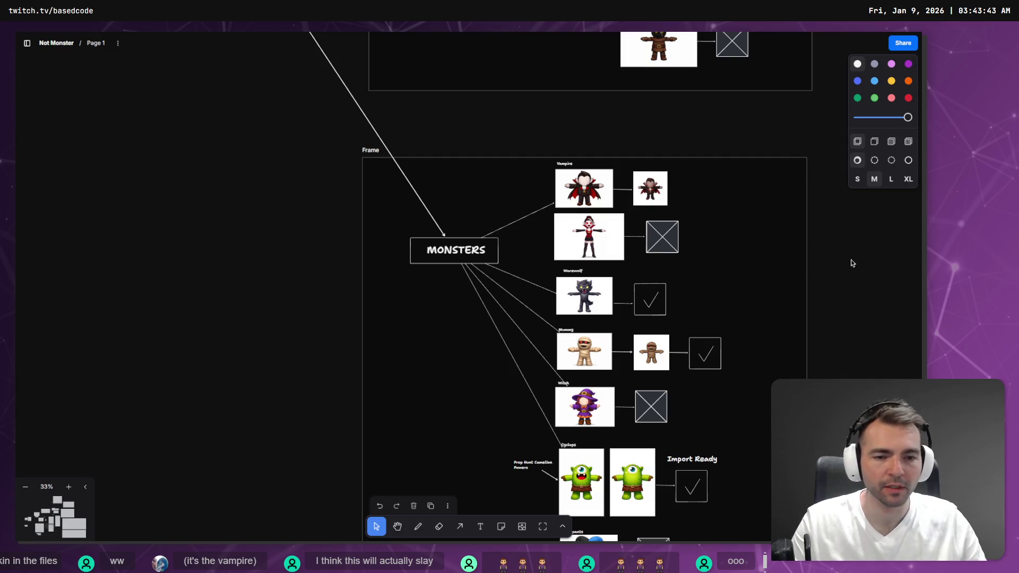
key("alt+Tab")
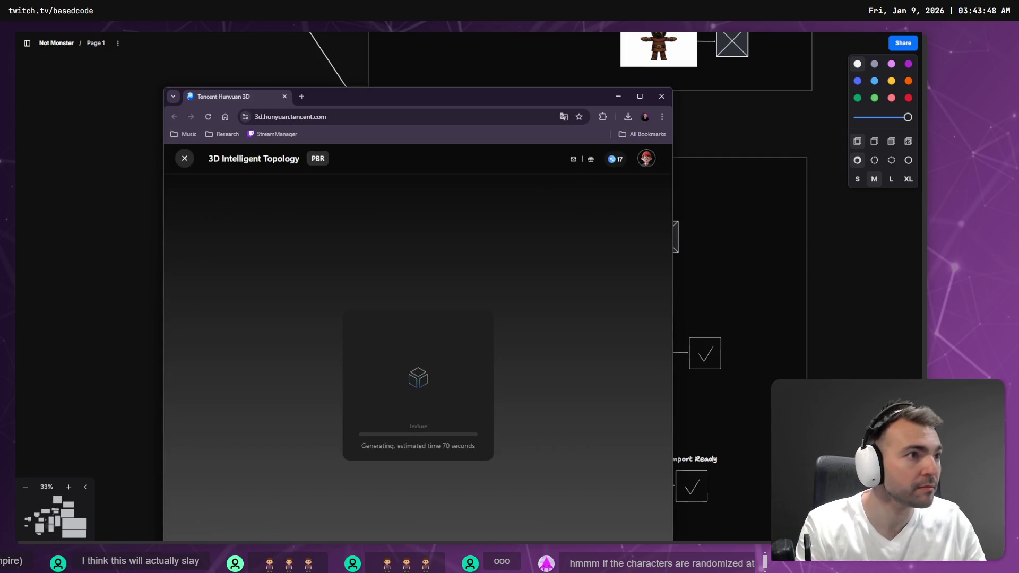
key("alt+Tab")
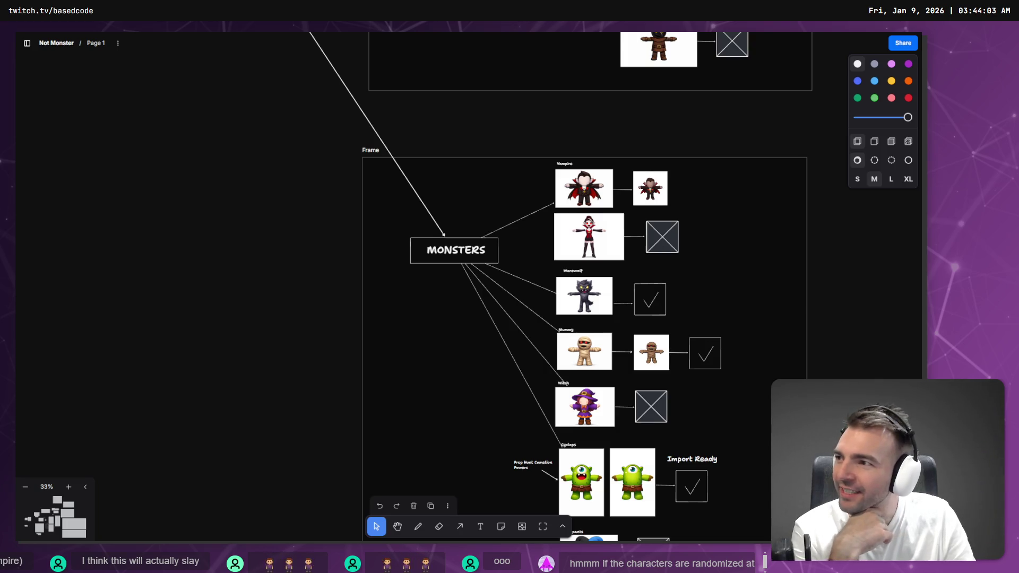
Step: Select the female vampire image and zoom in for a closer look
left_click(598, 241)
scroll(595, 225, "up", 5)
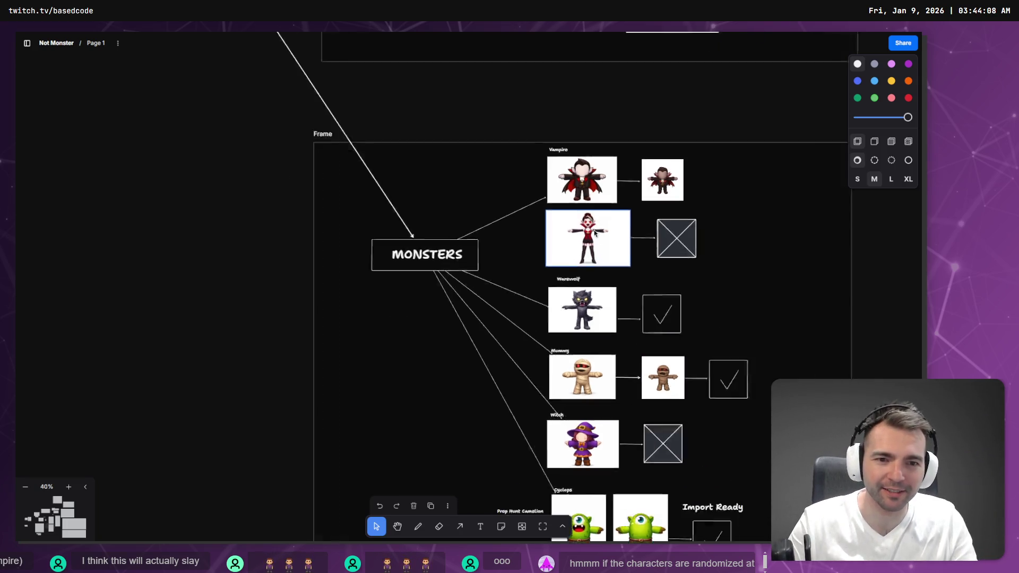
scroll(598, 219, "up", 3)
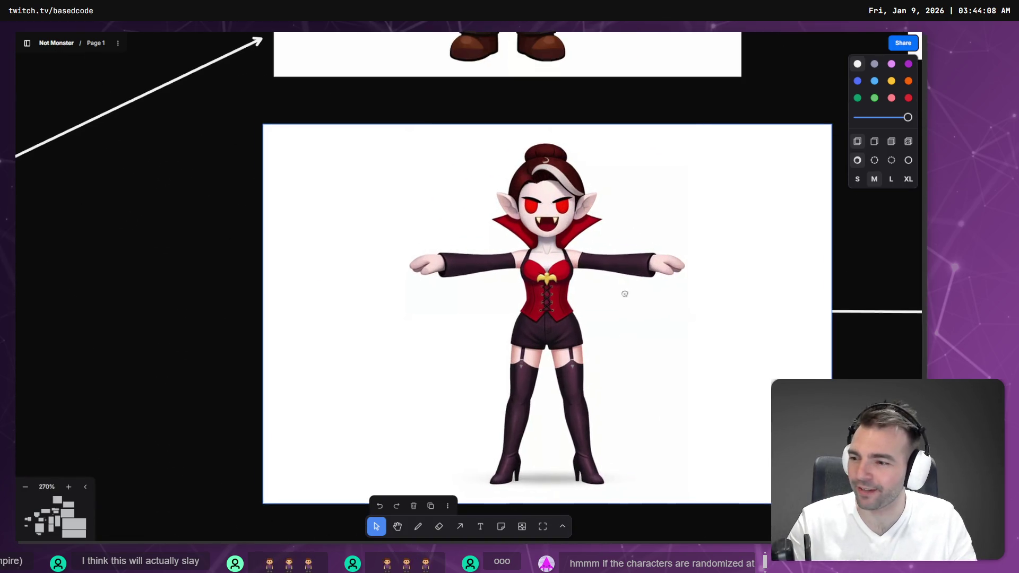
scroll(608, 274, "down", 5)
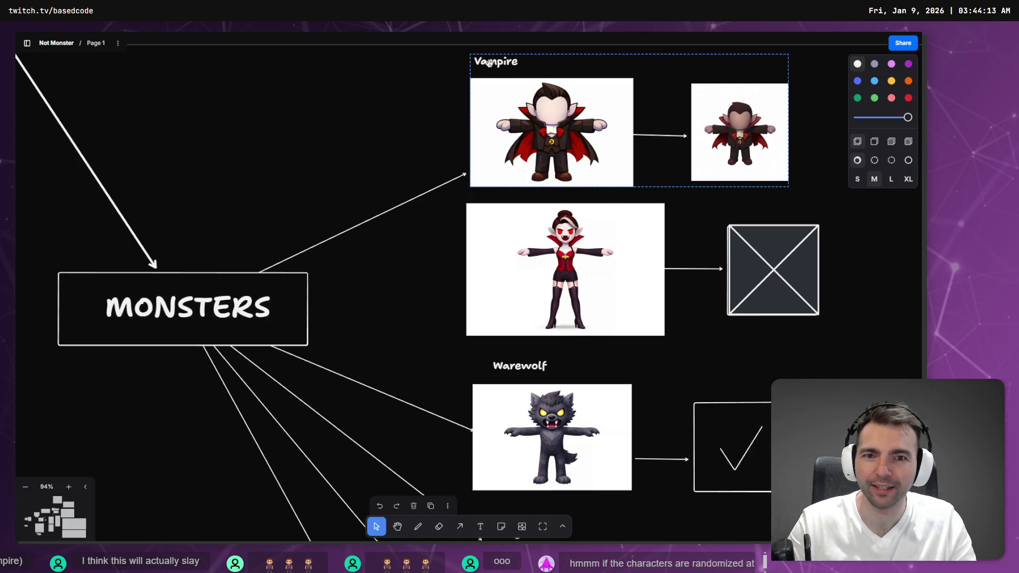
Step: Alt-drag a copy of the Vampire label down to sit directly above the female vampire image
left_click(490, 62)
left_click(498, 64)
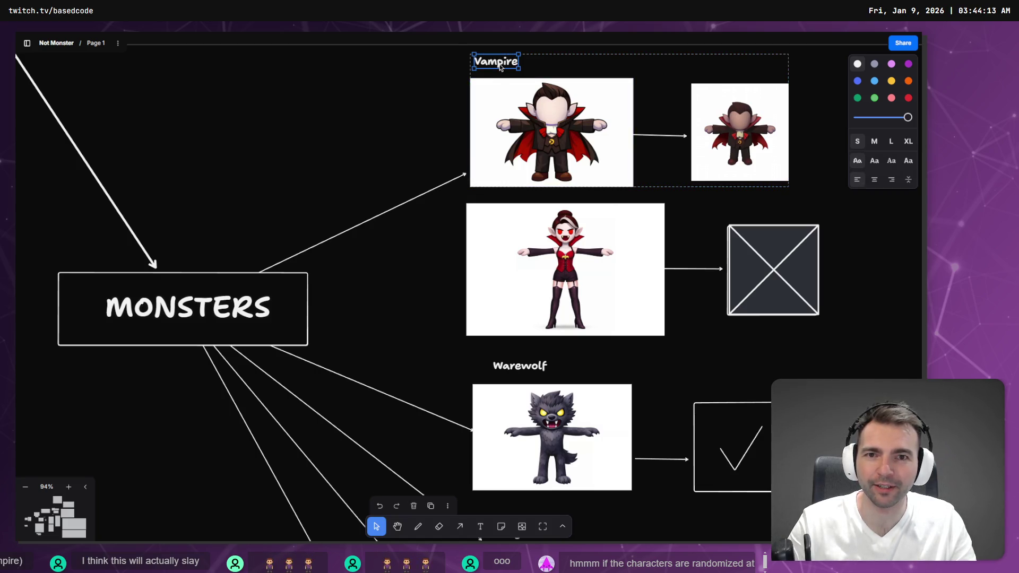
mouse_move(498, 65)
left_mouse_down()
mouse_move(499, 205)
mouse_move(494, 198)
left_mouse_up()
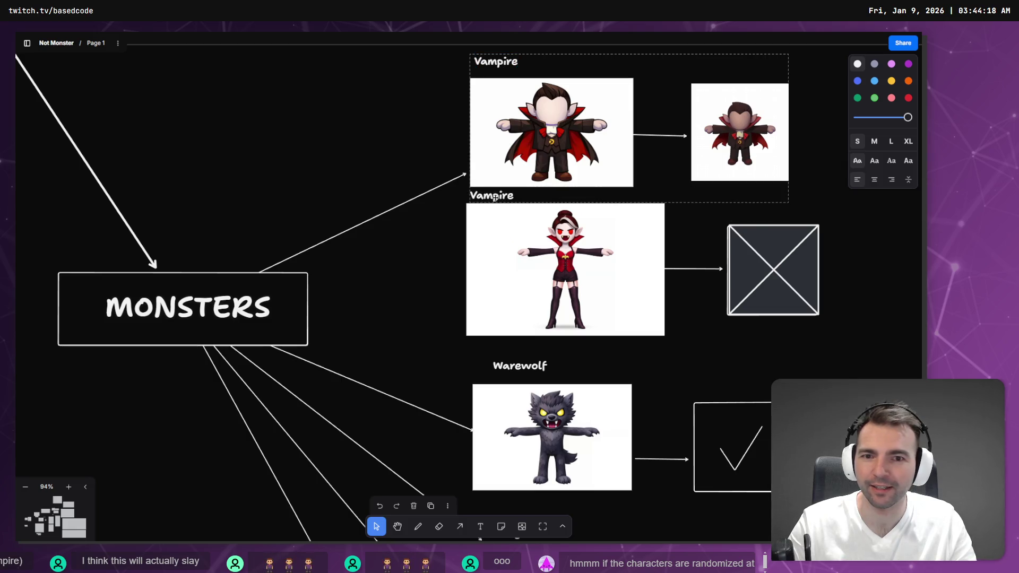
left_click(508, 238)
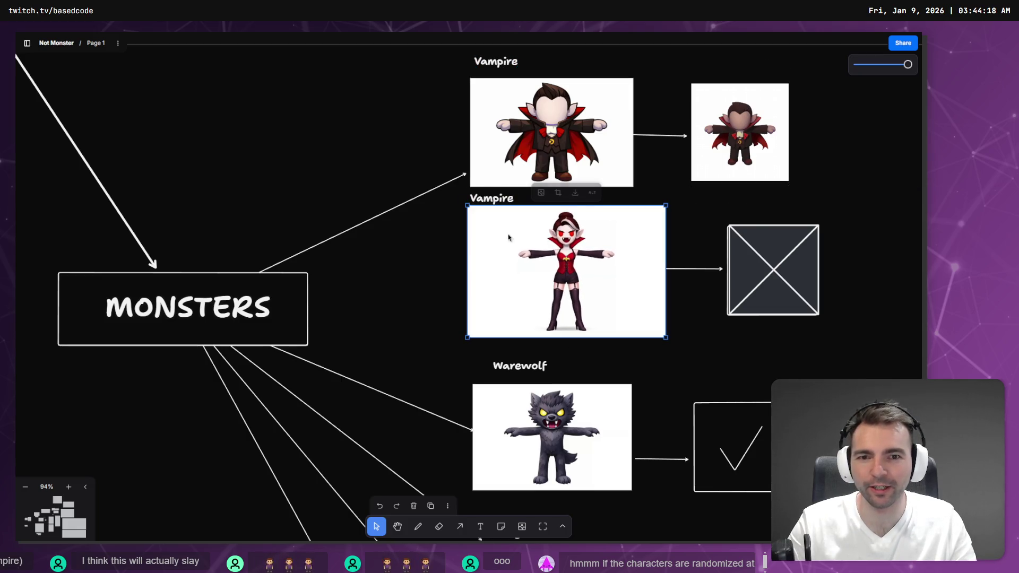
scroll(508, 238, "up", 5)
scroll(385, 392, "down", 15)
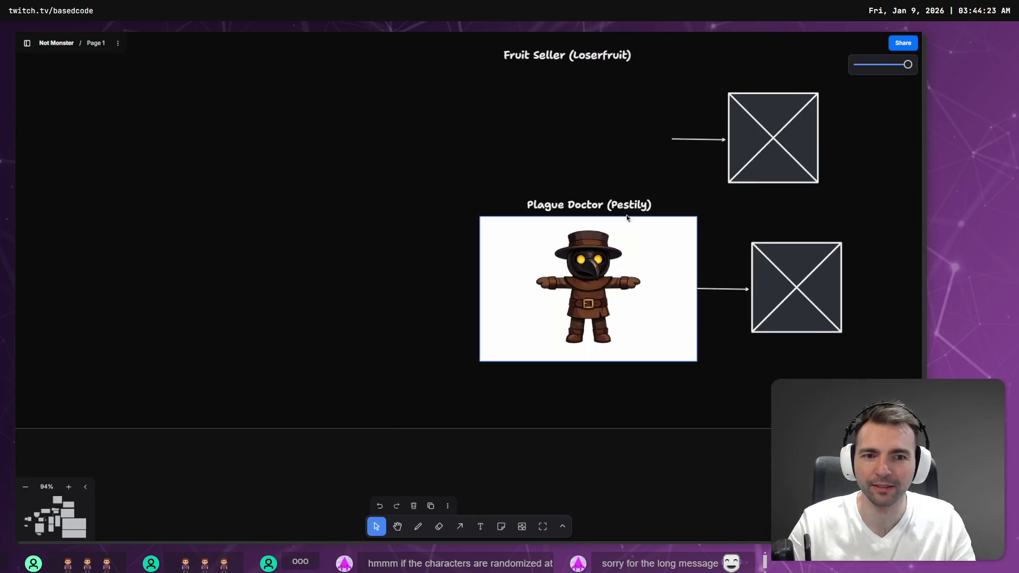
scroll(505, 359, "up", 5)
scroll(561, 359, "down", 1)
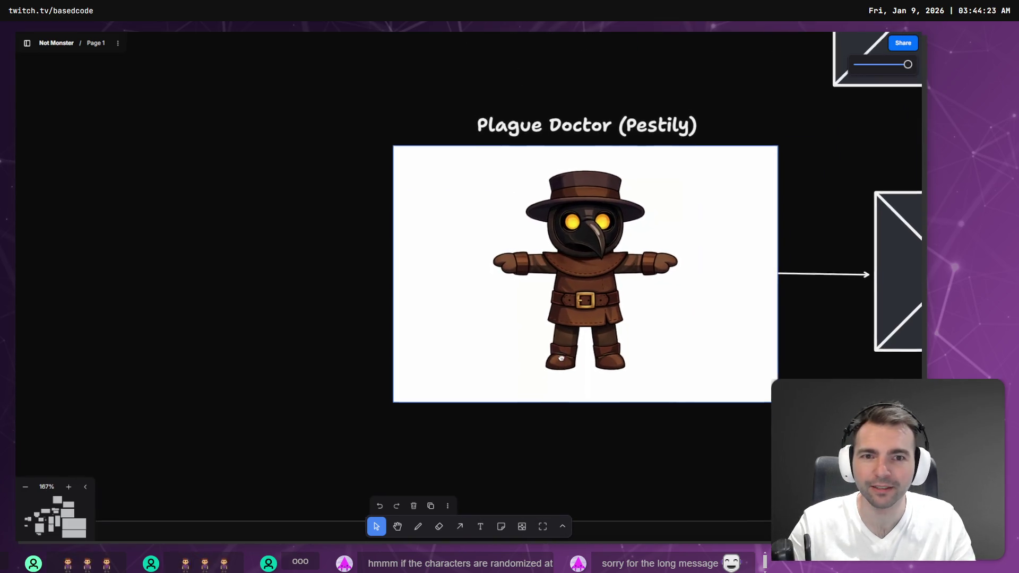
scroll(560, 358, "down", 5)
scroll(552, 211, "up", 10)
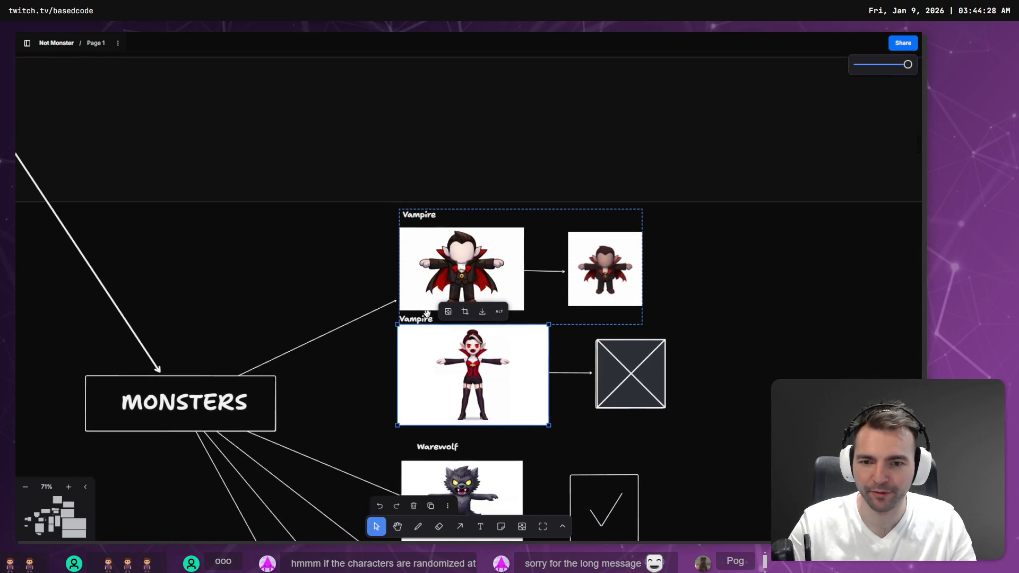
double_click(417, 318)
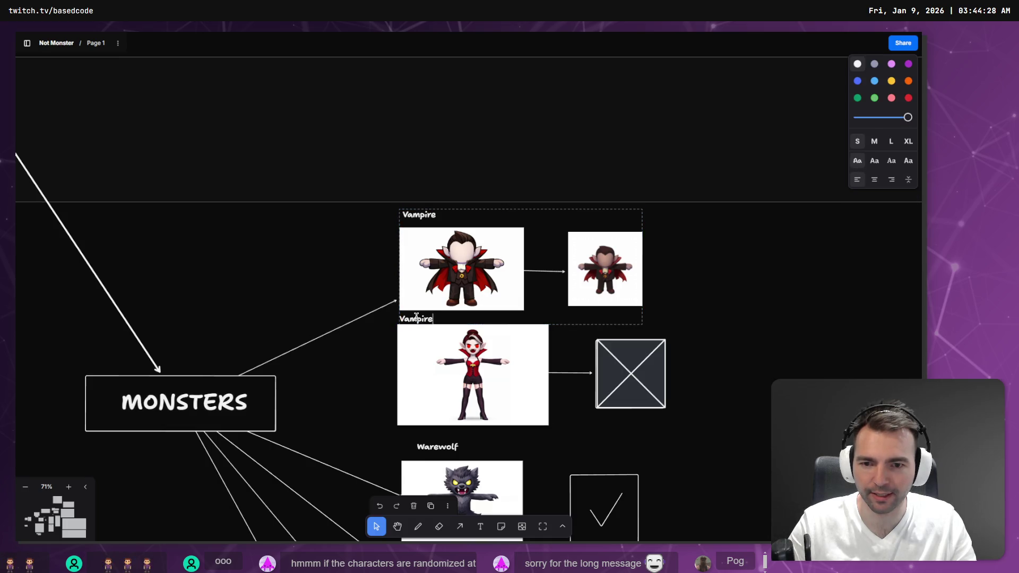
key("Right")
type("(")
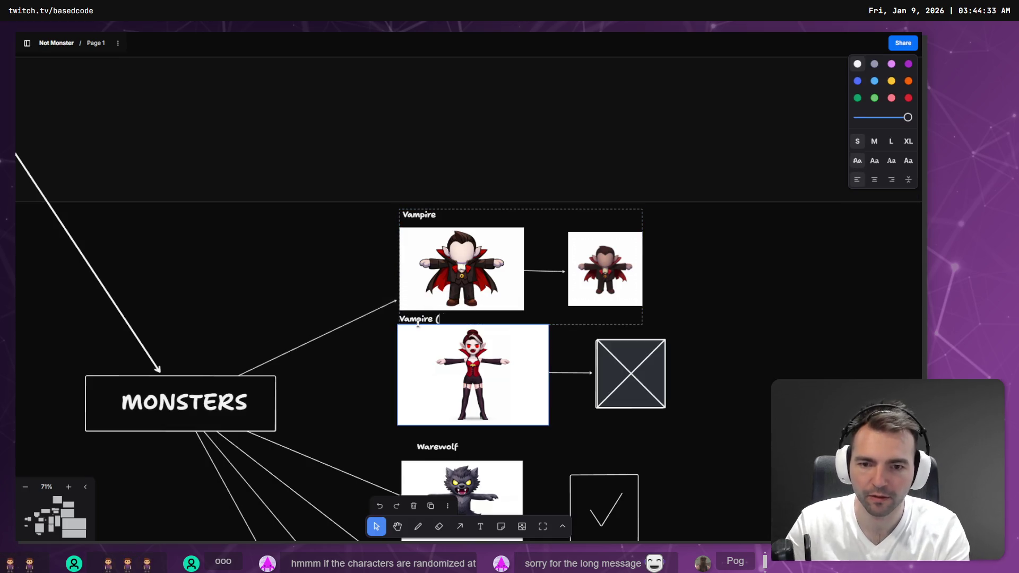
type("Fasffy)")
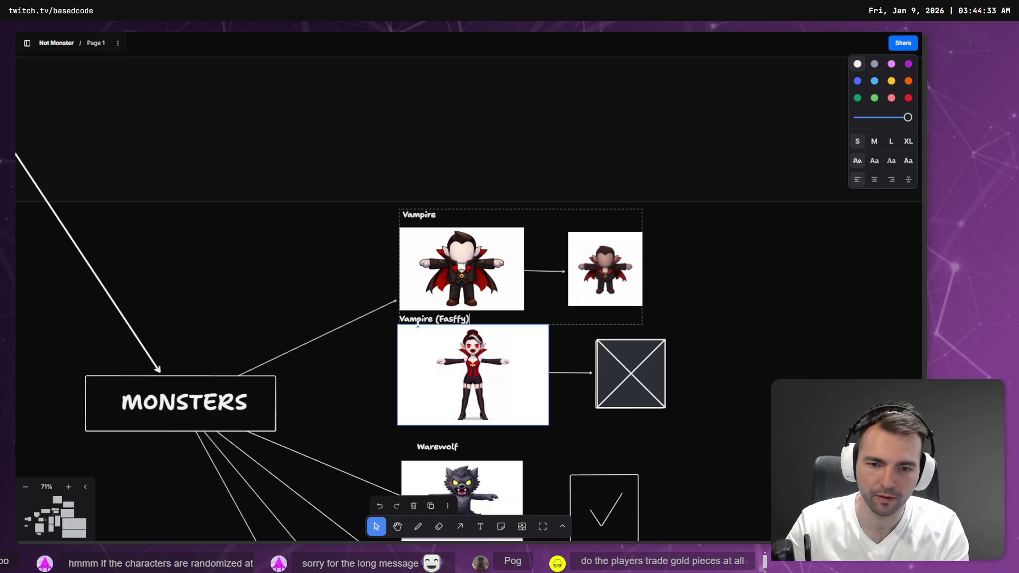
left_click(418, 323)
key("shift+Right")
key("shift+Right")
key("shift+Right")
type("sffy")
left_click(306, 289)
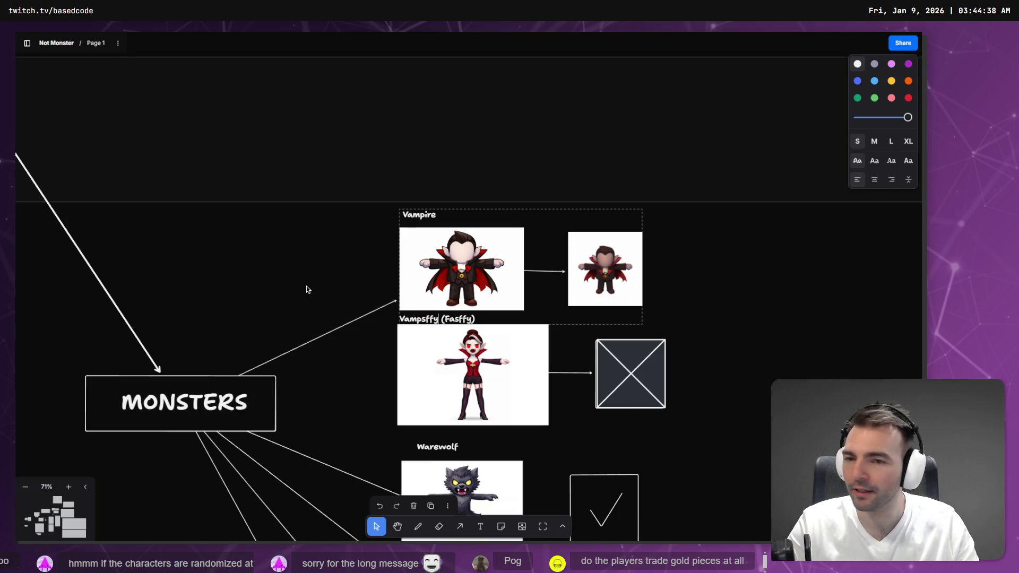
left_click(418, 322)
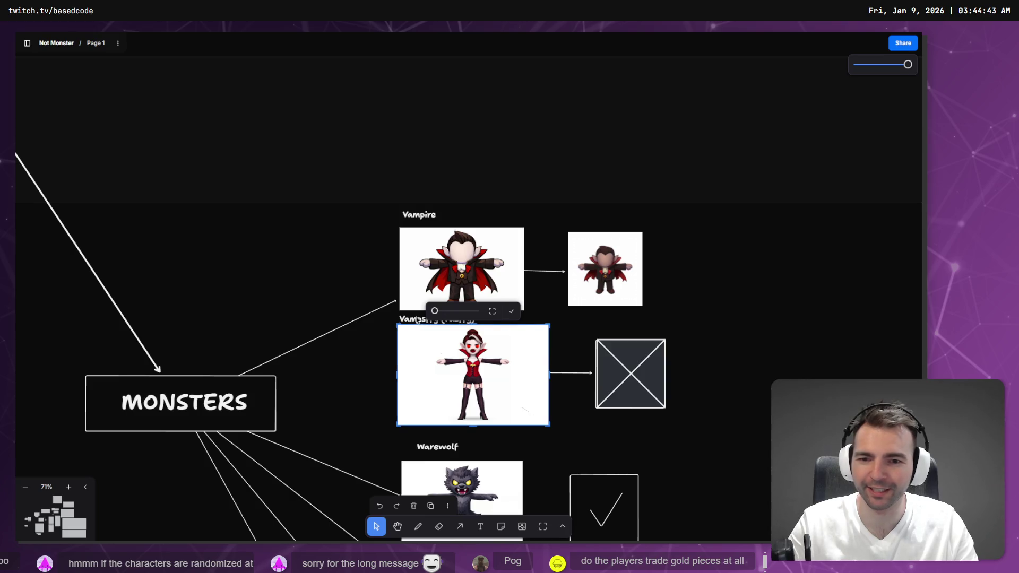
left_click(416, 320)
key("Delete")
left_click(469, 351)
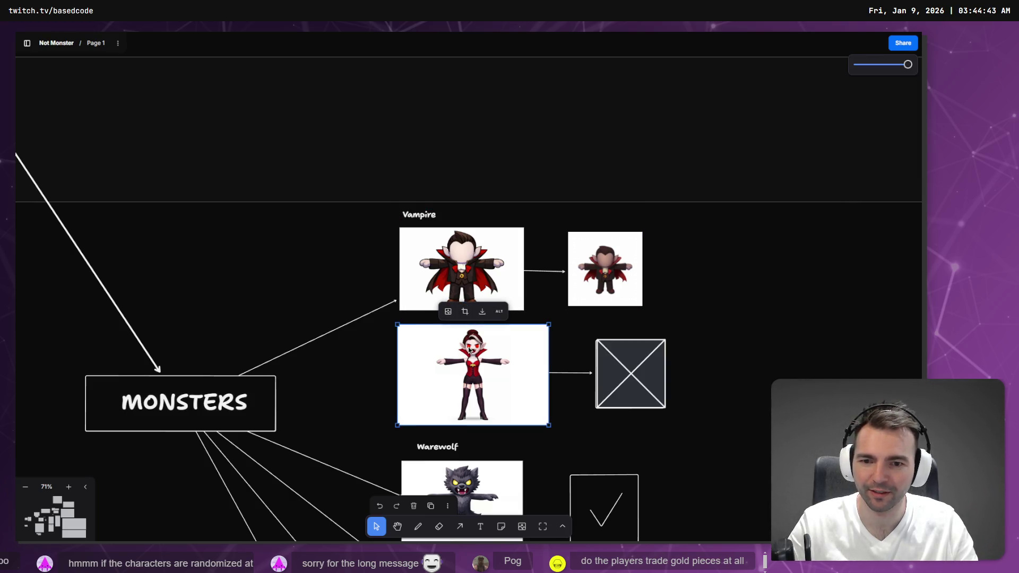
key("ctrl+z")
left_click(344, 355)
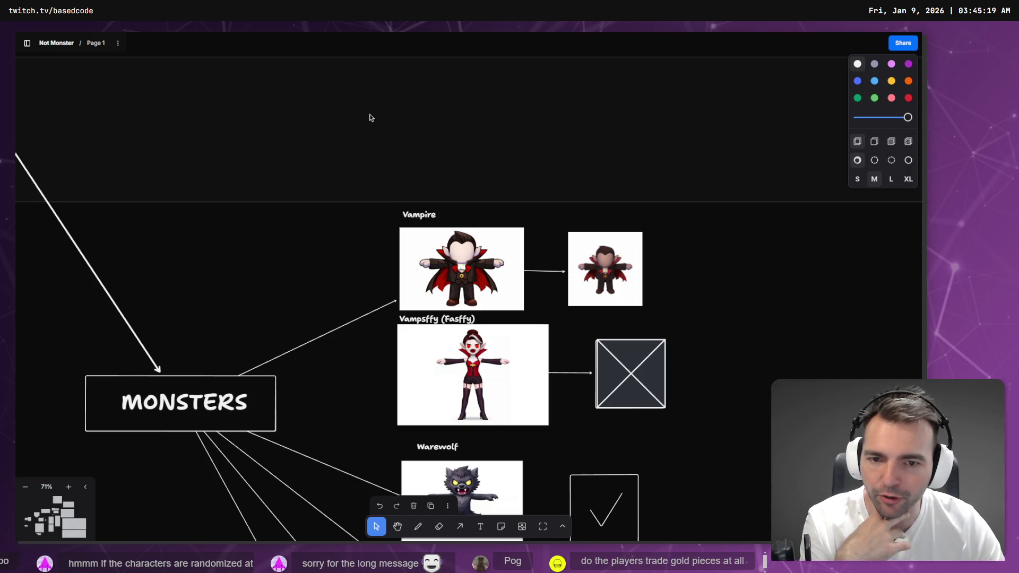
Step: Pan and zoom the board out to reveal the newlyweds images at the monsters frame's bottom
left_click_drag(305, 343, 432, 161)
scroll(458, 233, "down", 5)
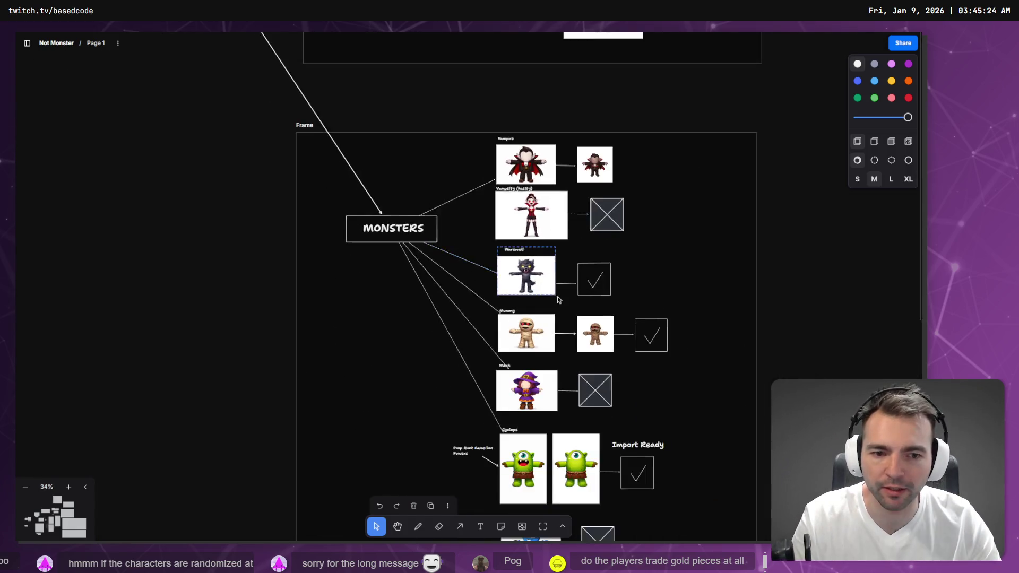
scroll(557, 299, "down", 10)
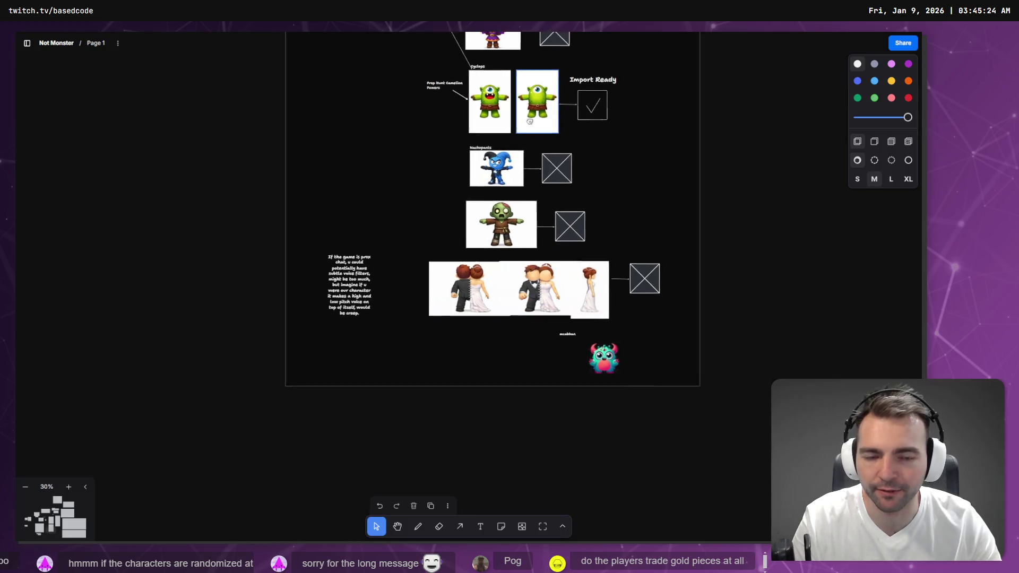
scroll(530, 121, "up", 1)
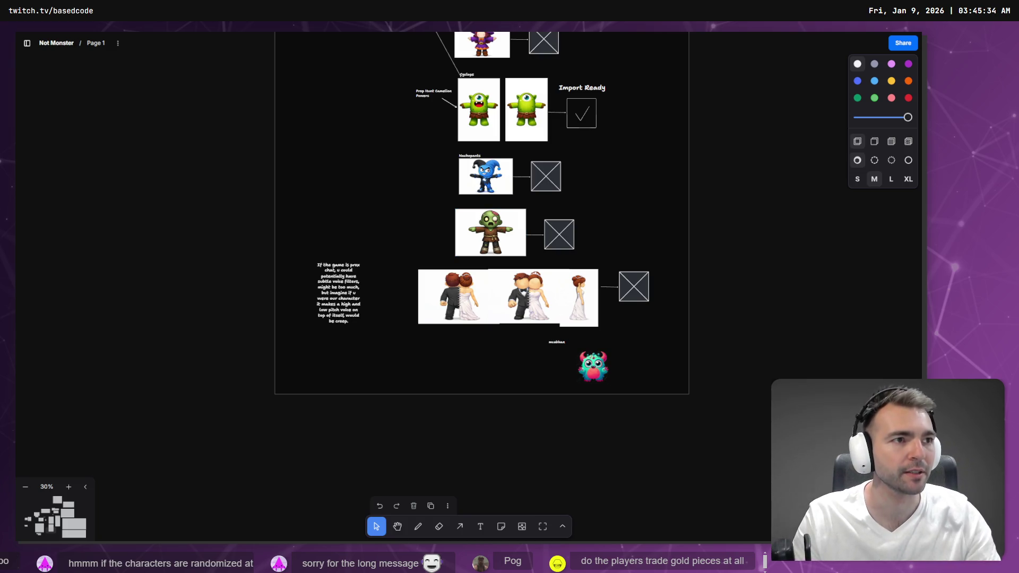
key("alt+Tab")
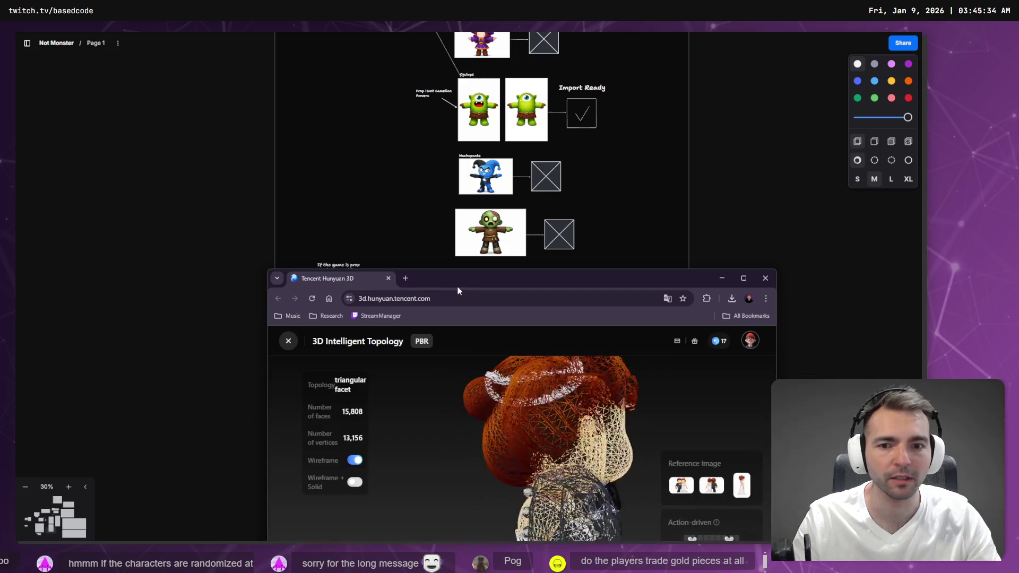
Step: Enlarge the Hunyuan 3D preview and turn Wireframe off to show the textured couple
double_click(455, 277)
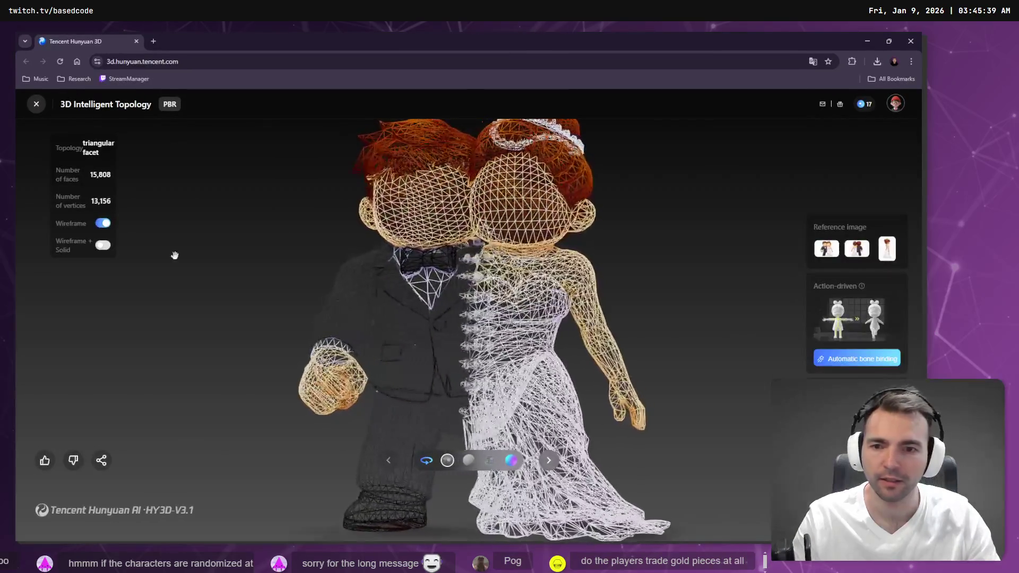
left_click(103, 223)
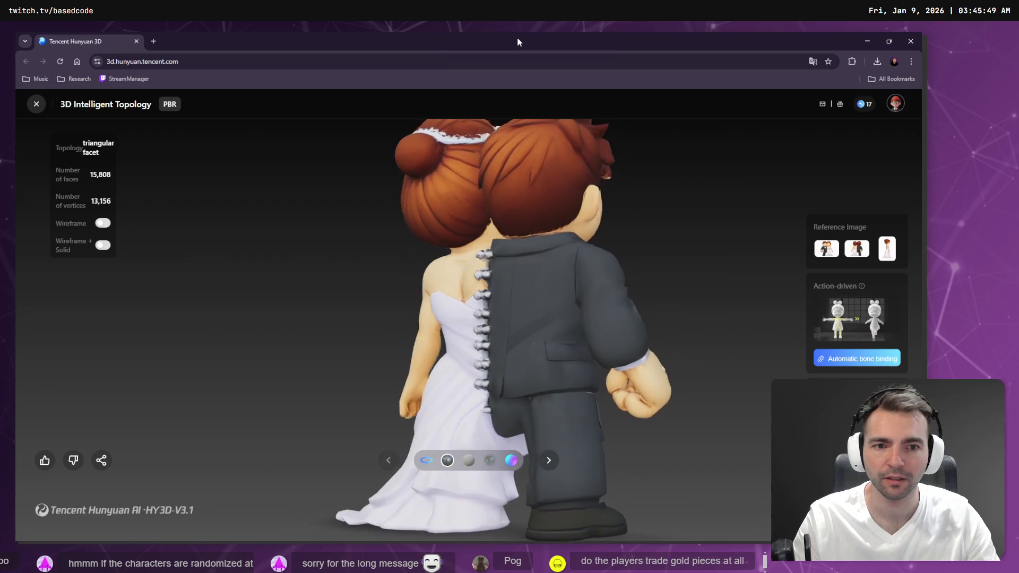
key("alt+Tab")
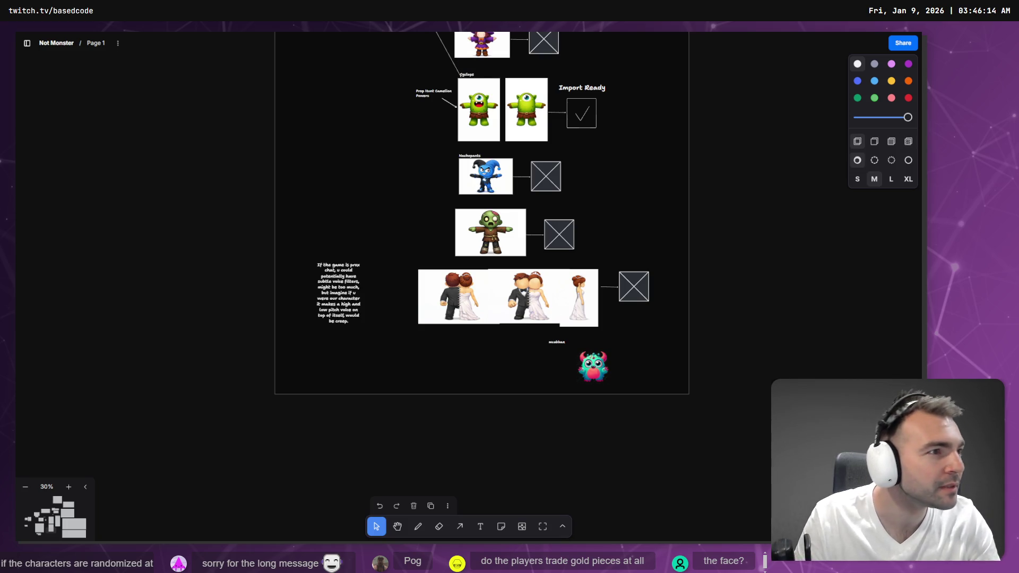
Step: Collapse the Mummy and Villagers folders and create a 'Newlyweds' folder inside Monsters
key("alt+Tab")
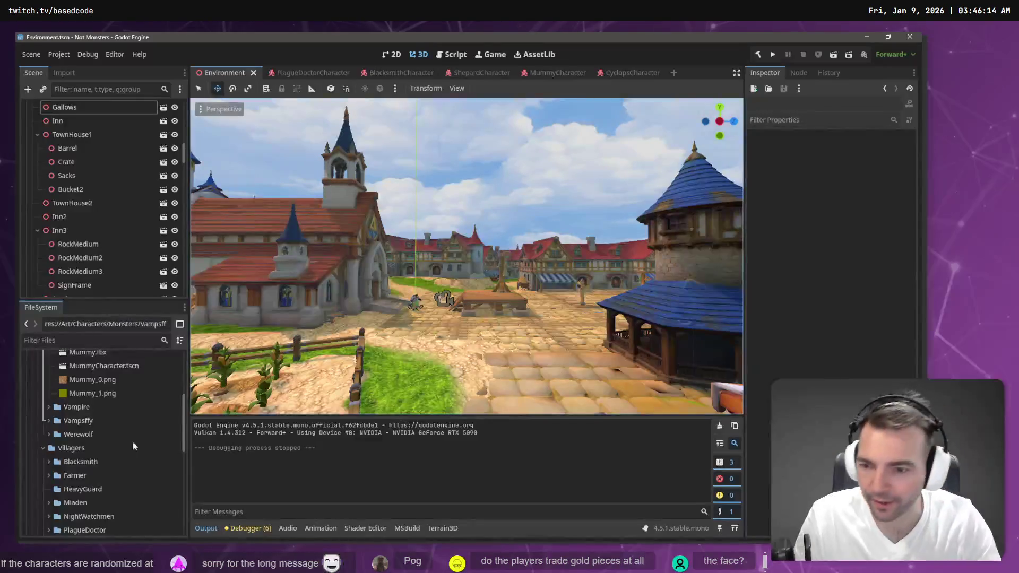
scroll(68, 405, "up", 3)
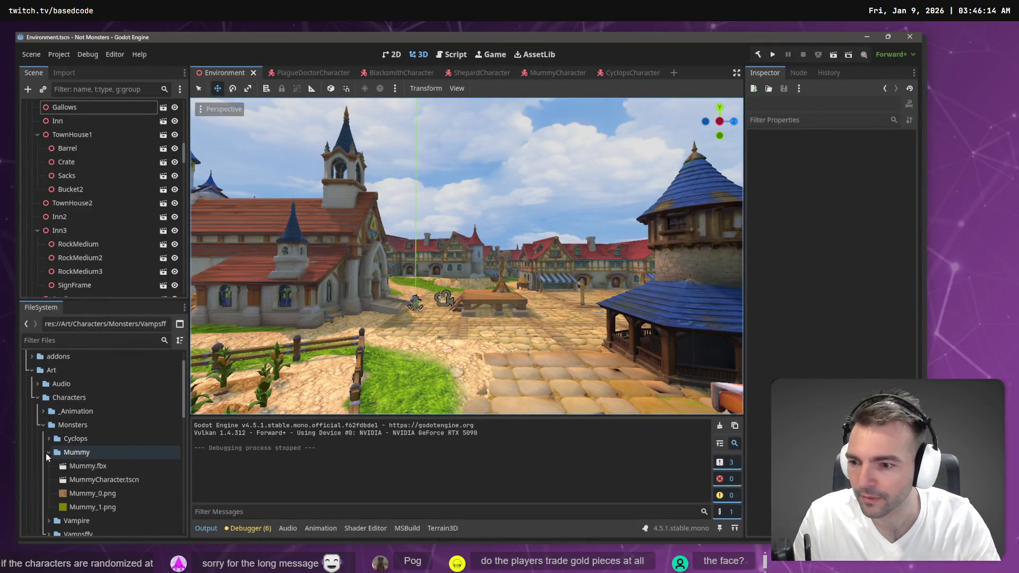
left_click(49, 407)
left_click(42, 462)
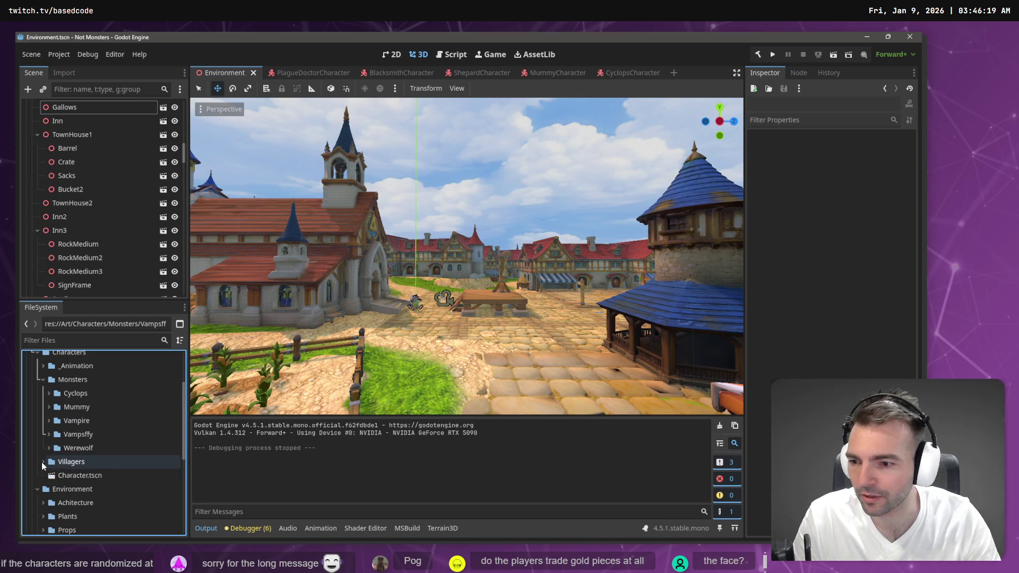
right_click(63, 379)
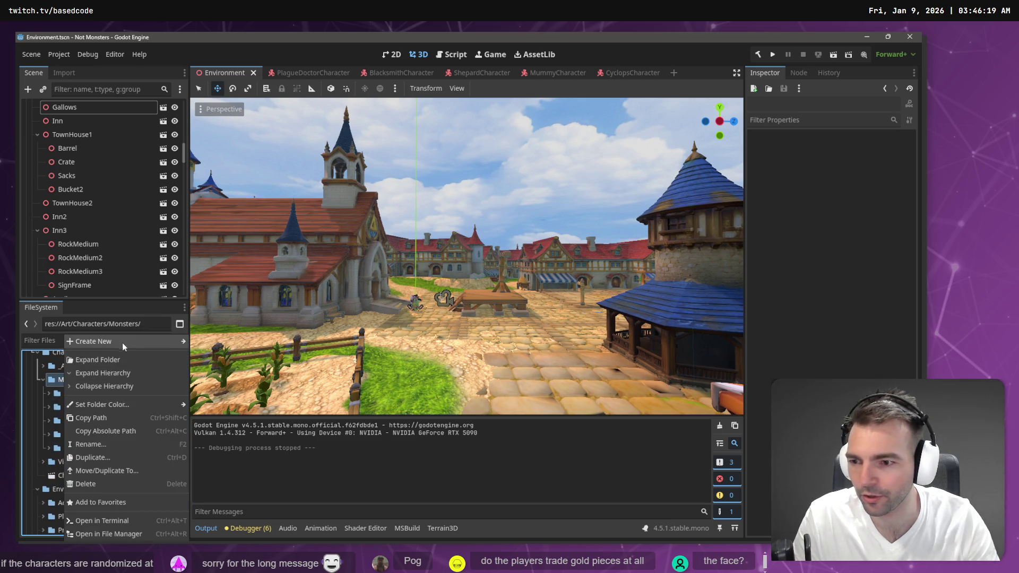
mouse_move(122, 342)
left_click(232, 346)
type("N")
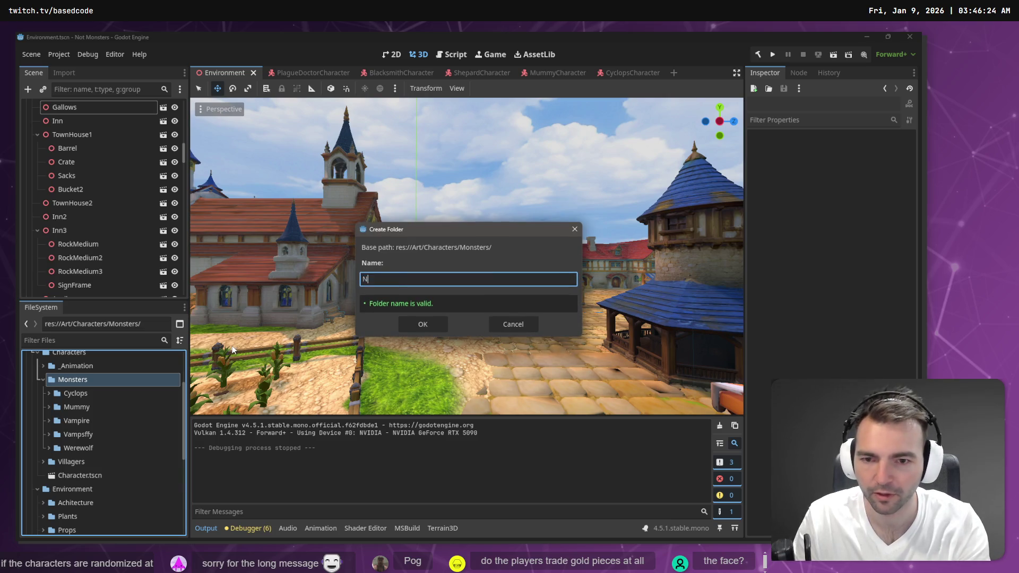
type("ewlyweds")
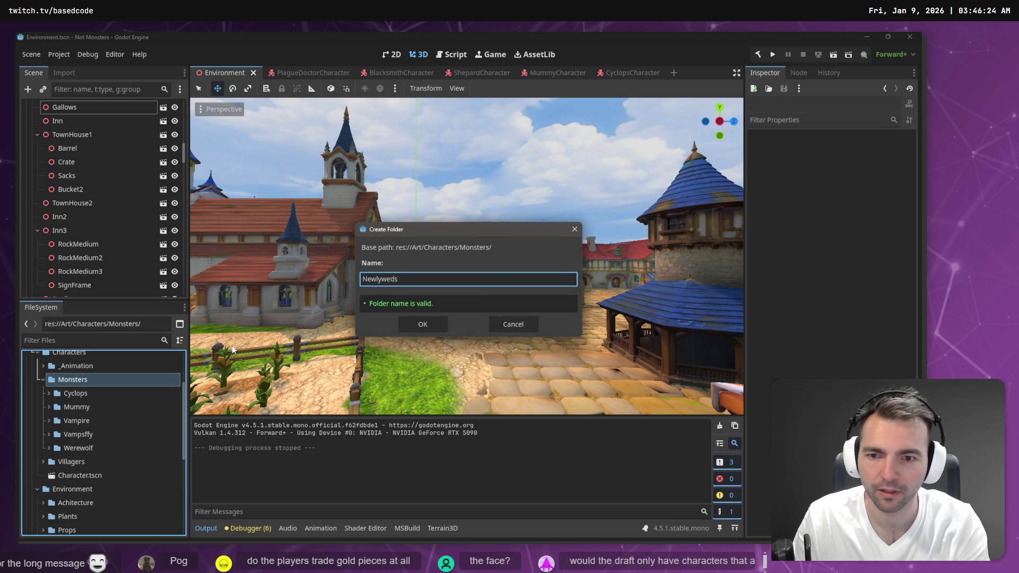
key("Return")
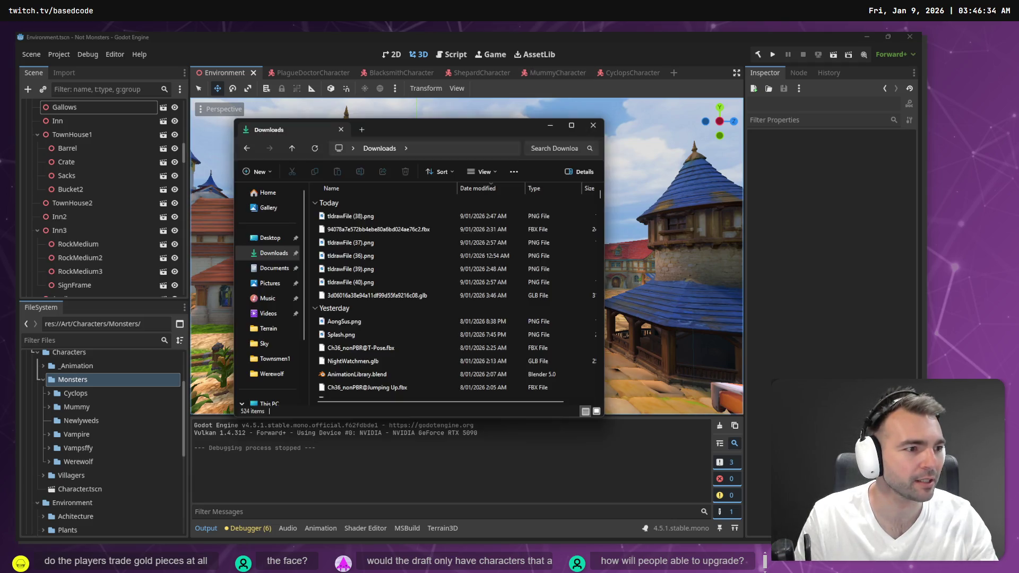
Step: Rename the newest downloaded GLB to Newlyweds.glb and drag it into Godot's Newlyweds folder
left_click(832, 293)
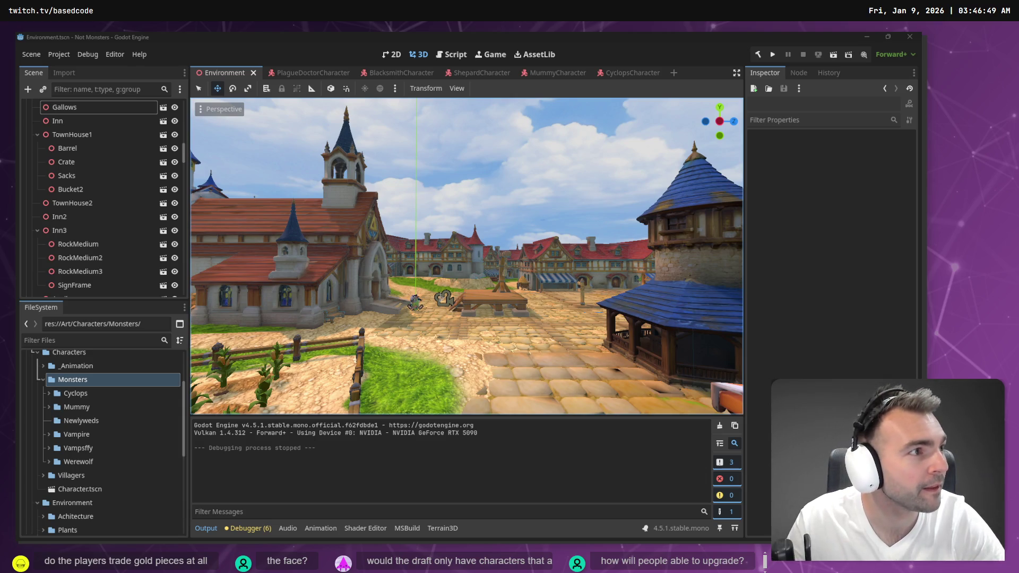
key("F2")
type("newly")
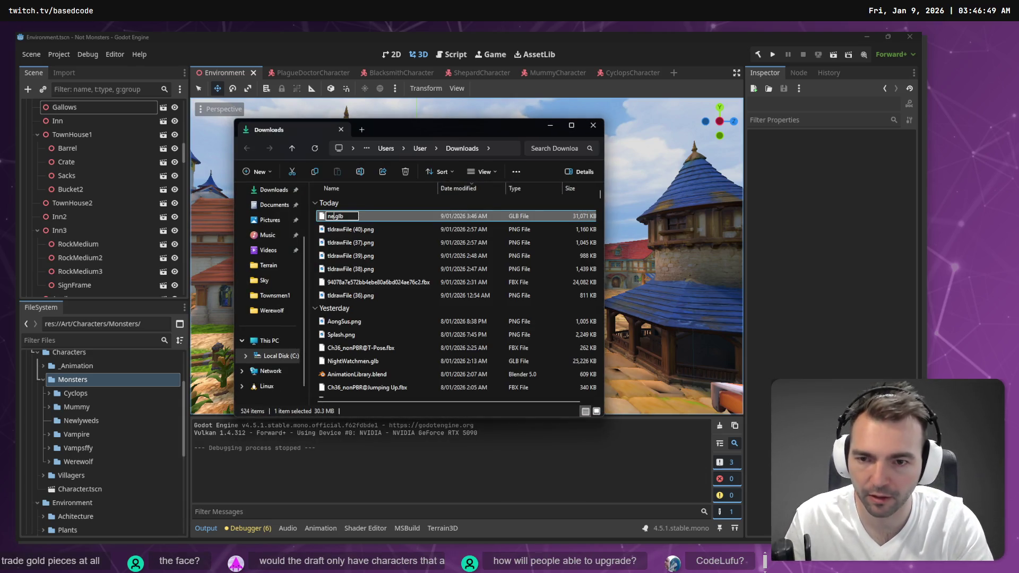
type("weds")
key("Home")
key("shift+Right")
type("N")
key("Return")
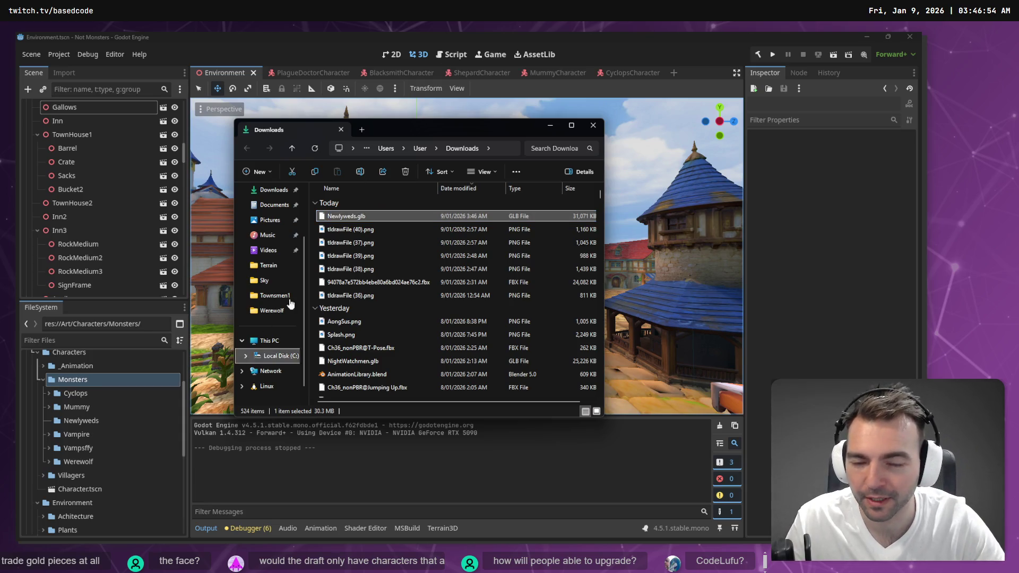
mouse_move(358, 215)
left_mouse_down()
mouse_move(297, 297)
mouse_move(80, 432)
mouse_move(72, 421)
left_mouse_up()
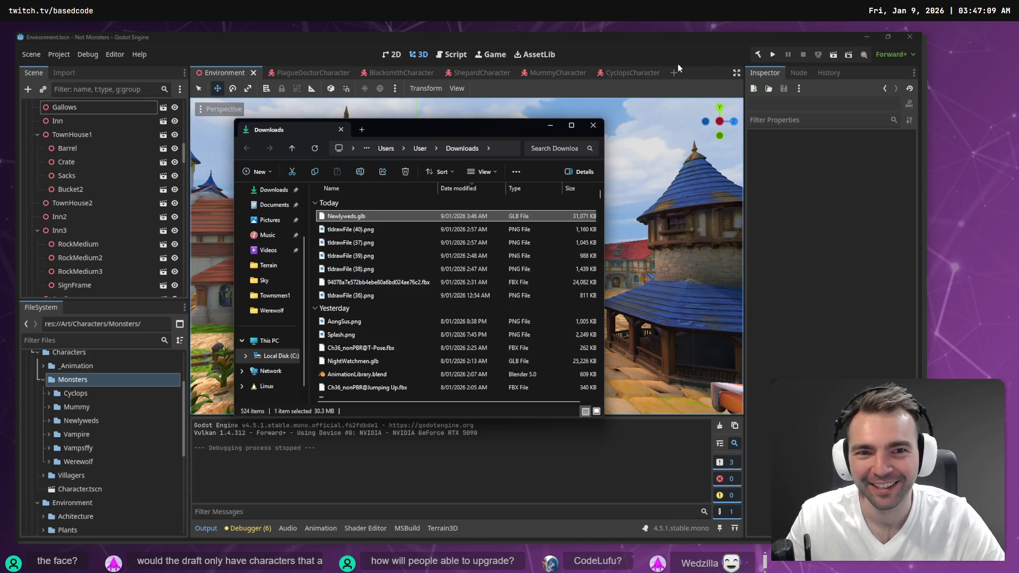
left_click(593, 126)
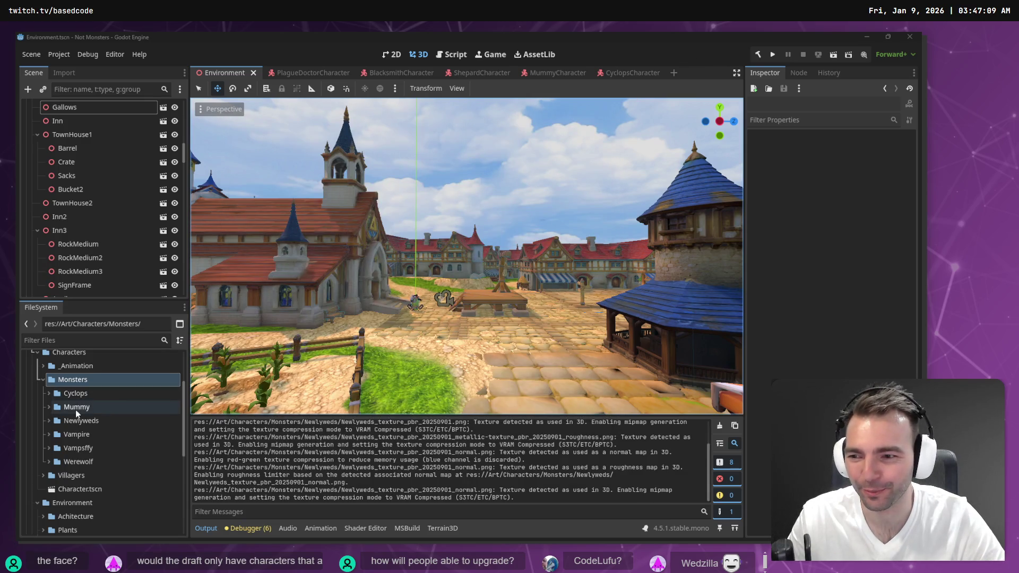
Step: Expand the Newlyweds folder and select Newlyweds.glb to verify the import
left_click(48, 419)
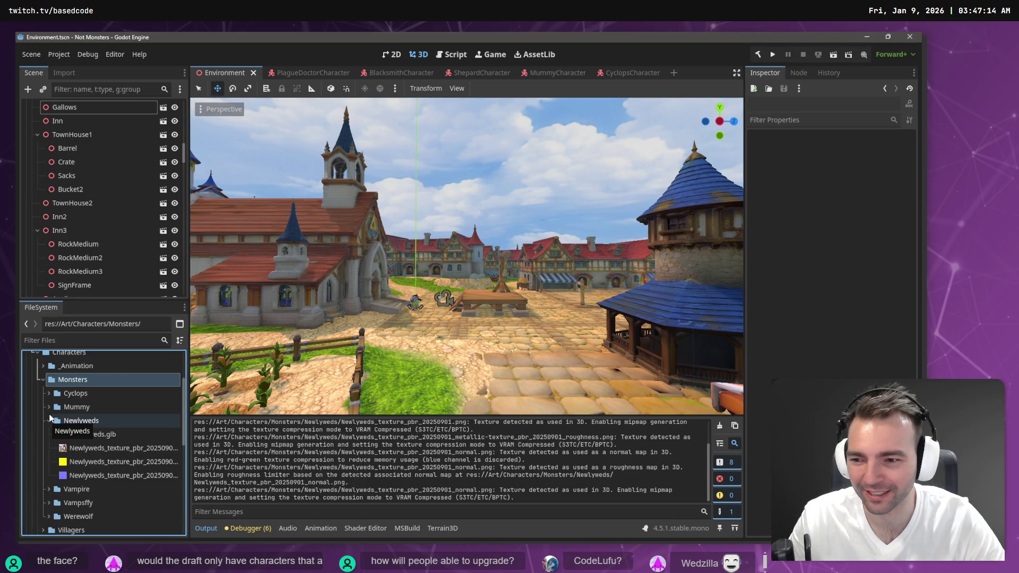
left_click(108, 435)
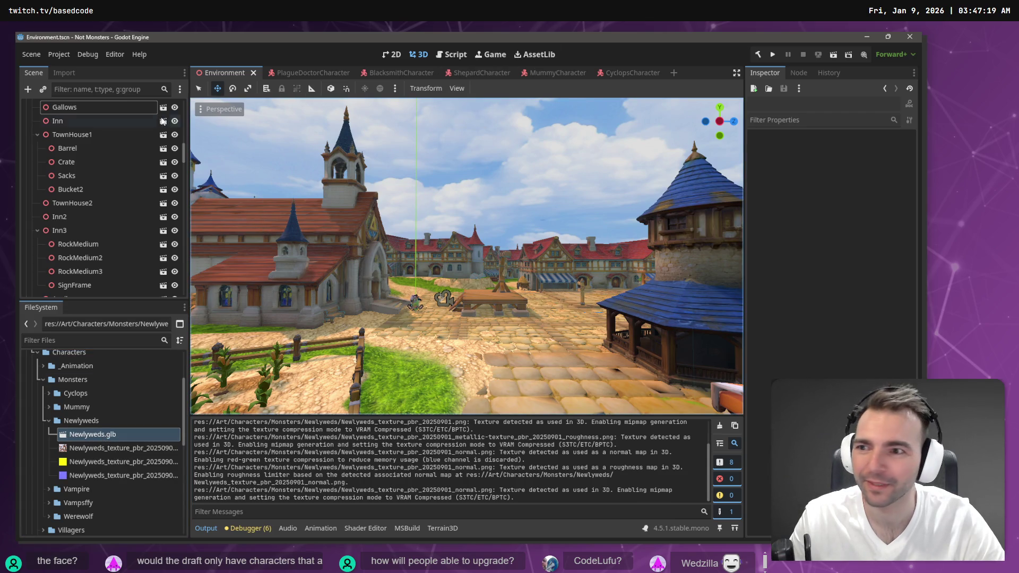
left_click(103, 90)
type("Art")
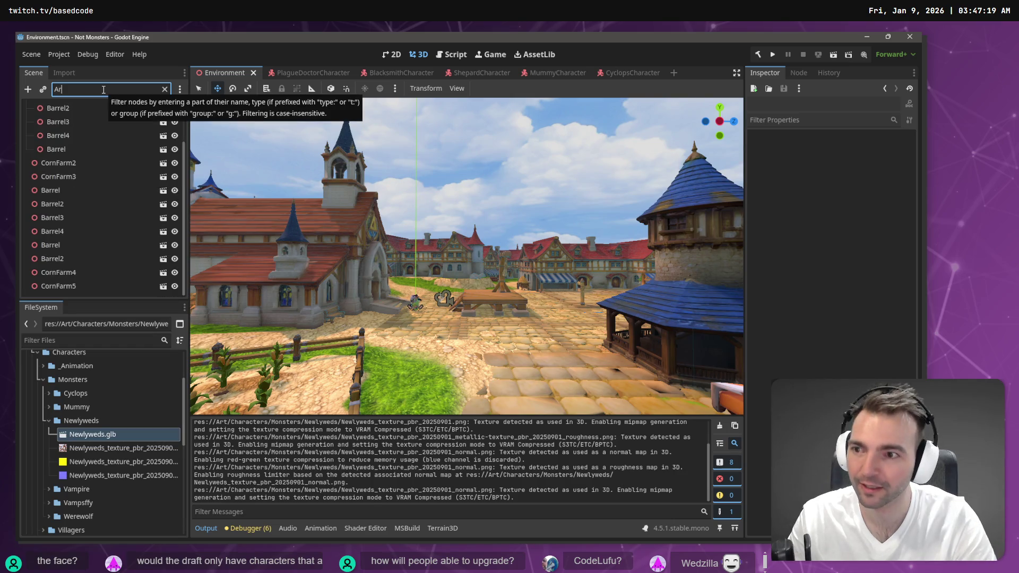
key("BackSpace")
key("BackSpace")
key("BackSpace")
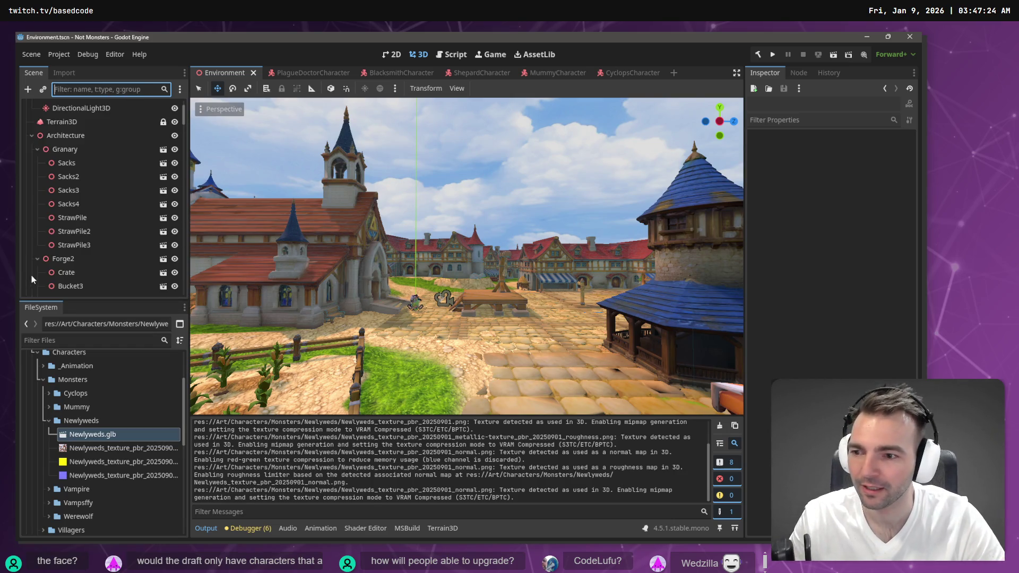
Step: Filter project files by 'Art Test' and open the ArtTests.tscn scene
left_click(64, 344)
type("Art Test")
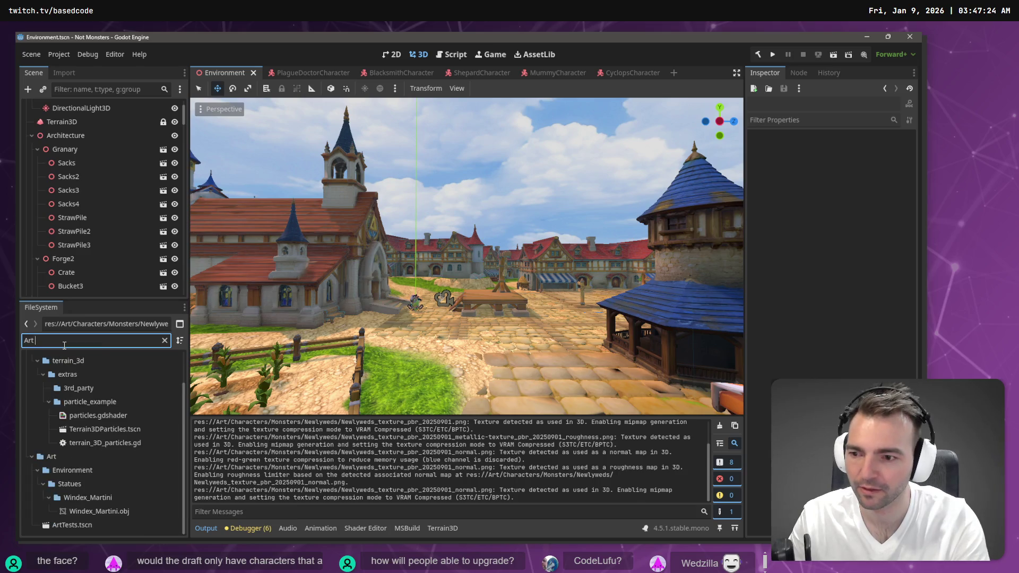
left_click(69, 401)
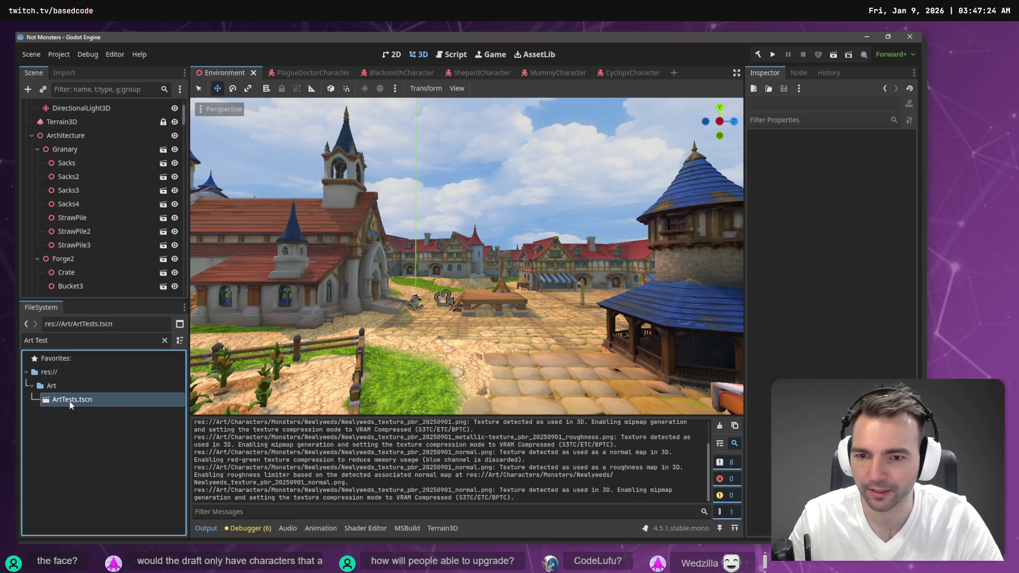
double_click(75, 401)
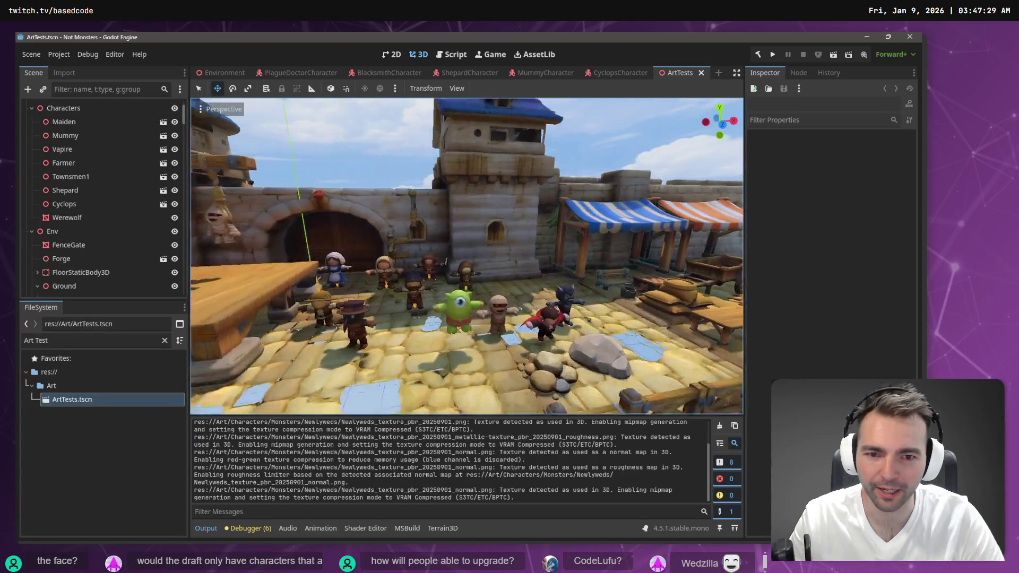
Step: Move the Cyclops character forward toward the camera
scroll(411, 327, "up", 3)
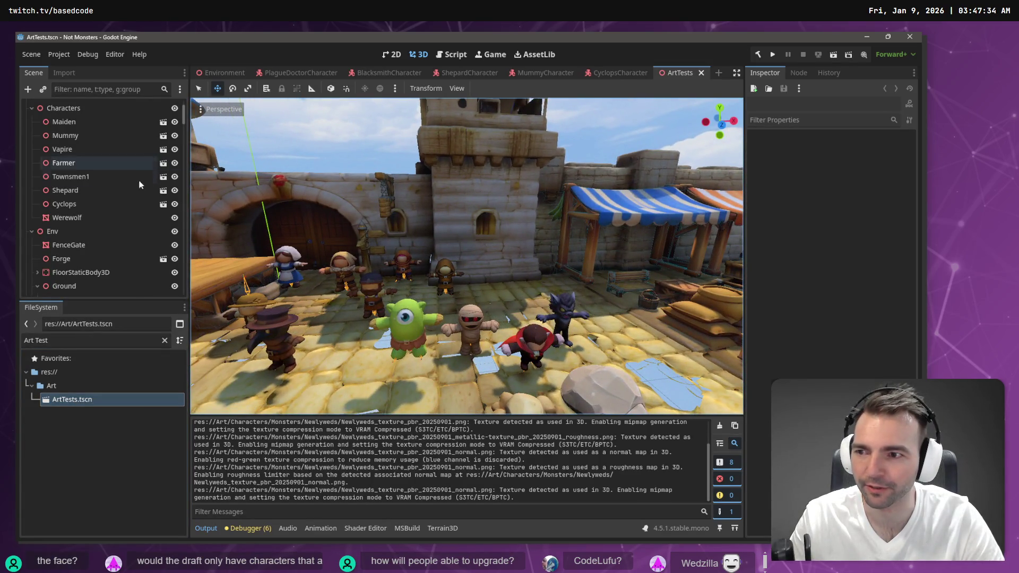
left_click(98, 203)
left_click_drag(422, 309, 450, 329)
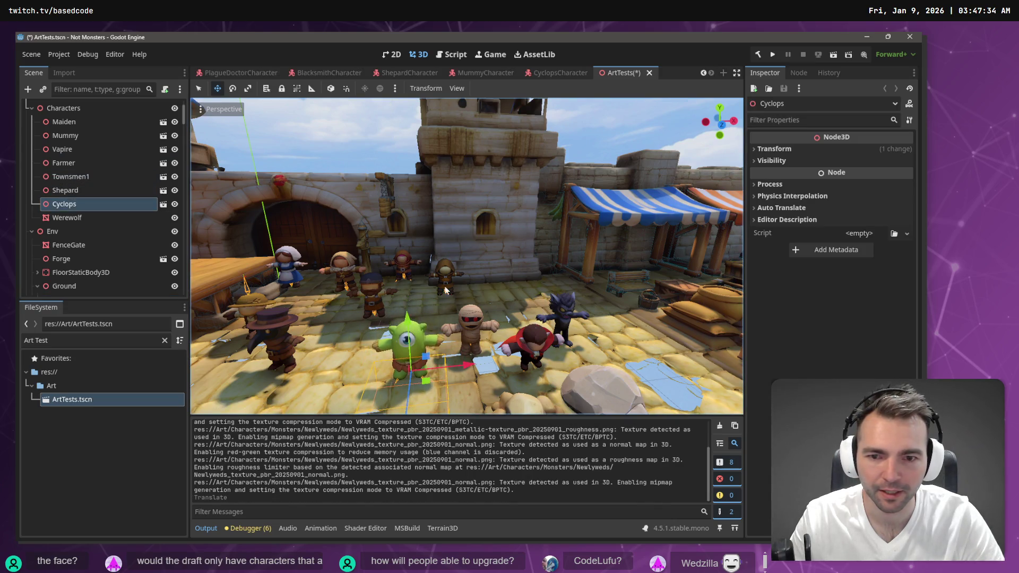
Step: Clear the 'Art Test' file filter and drag Newlyweds.glb into the ArtTests scene
left_click(288, 277)
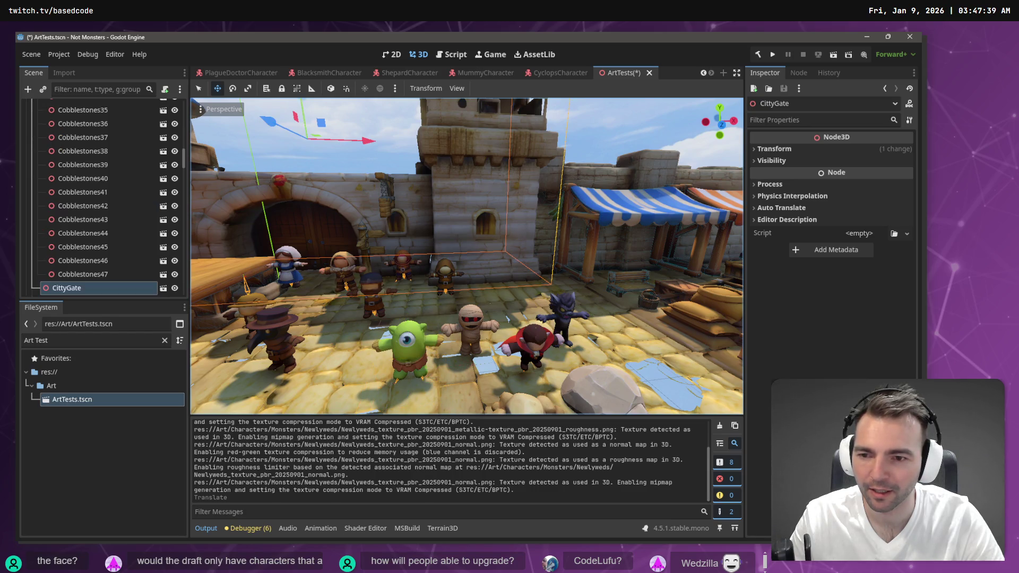
scroll(297, 282, "up", 5)
scroll(100, 185, "up", 4)
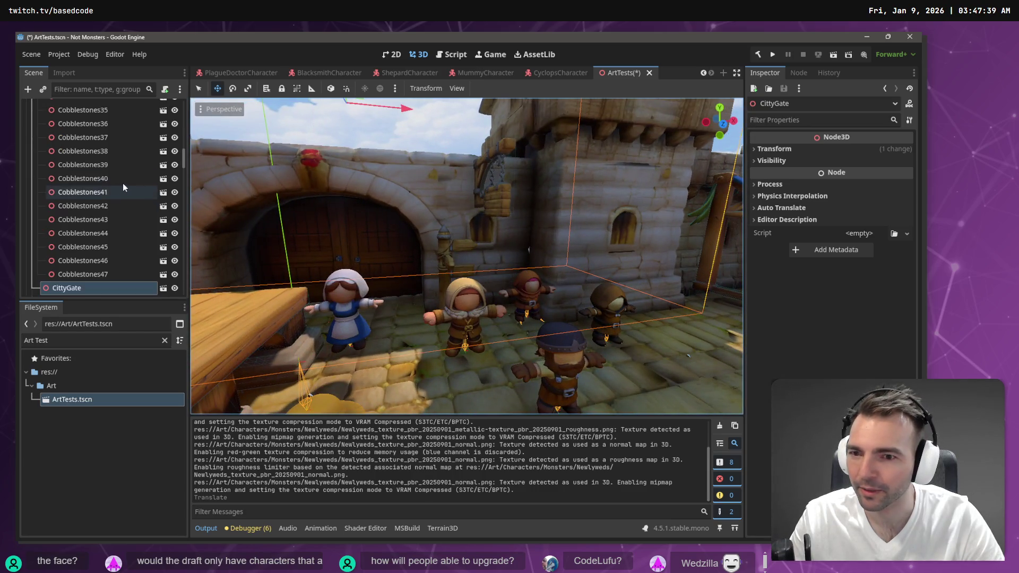
scroll(502, 247, "down", 5)
scroll(461, 255, "up", 5)
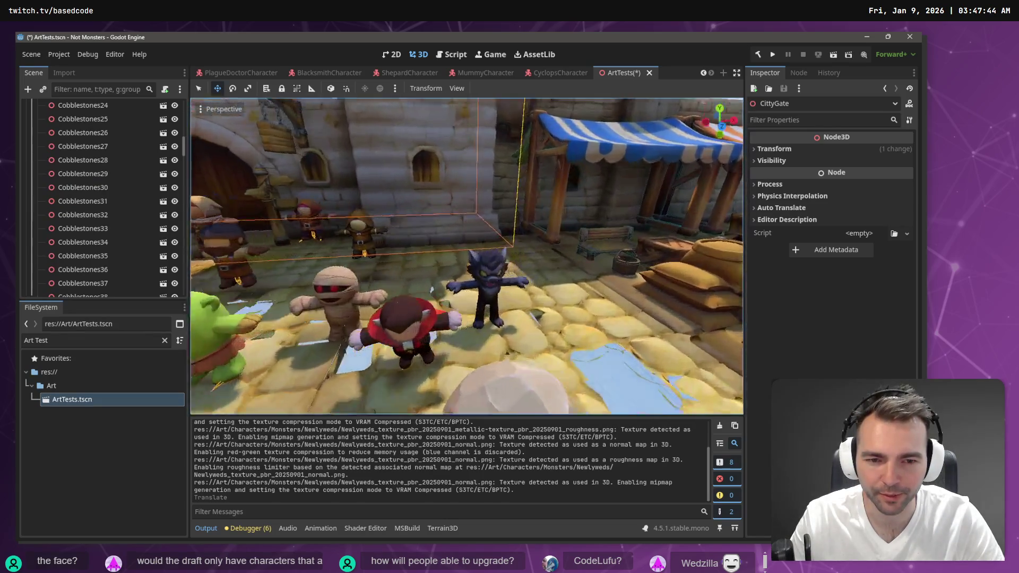
left_click(165, 340)
scroll(91, 429, "up", 5)
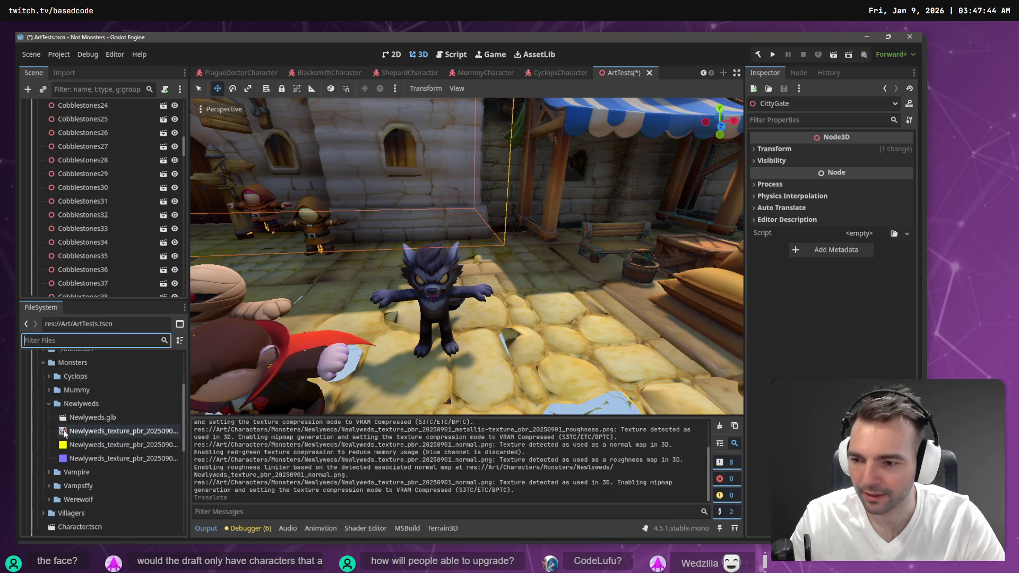
mouse_move(76, 418)
left_mouse_down()
mouse_move(501, 356)
mouse_move(600, 327)
left_mouse_up()
Step: Slide the Newlyweds couple left along X between the plague doctor and cyclops, then nudge it into place
scroll(600, 327, "down", 5)
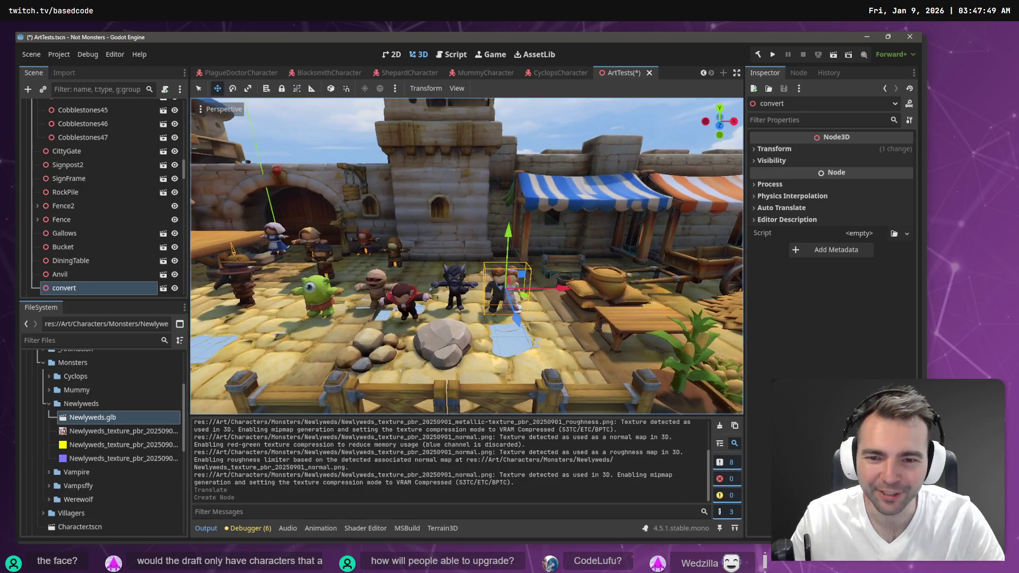
scroll(607, 315, "up", 2)
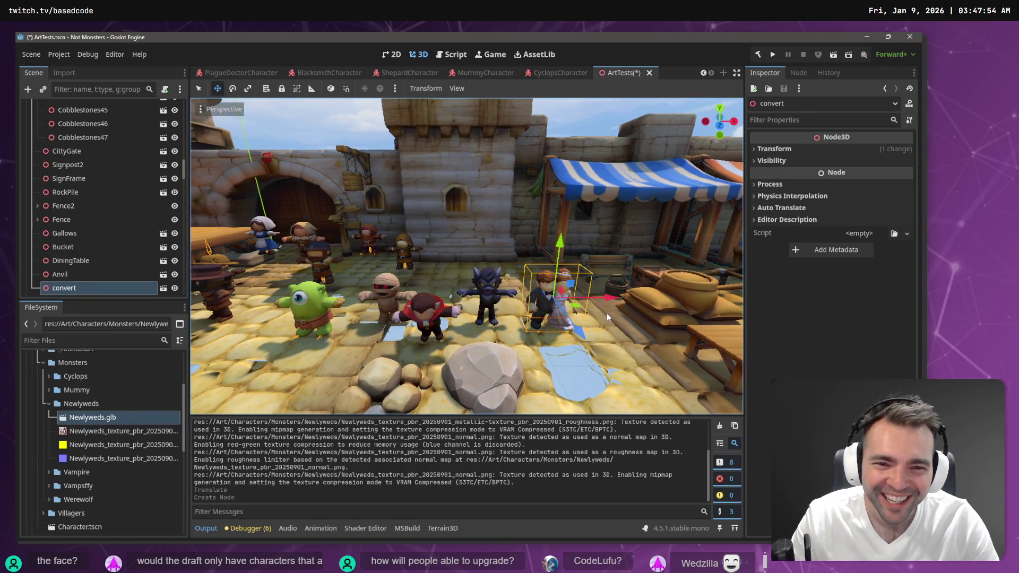
left_click_drag(600, 297, 302, 302)
key("f")
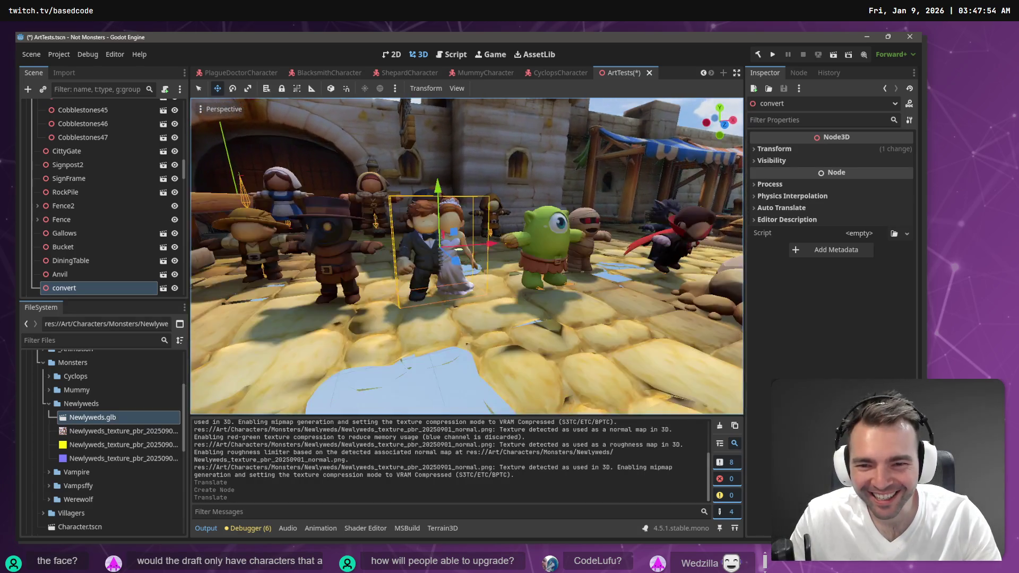
scroll(466, 257, "up", 3)
scroll(467, 256, "down", 1)
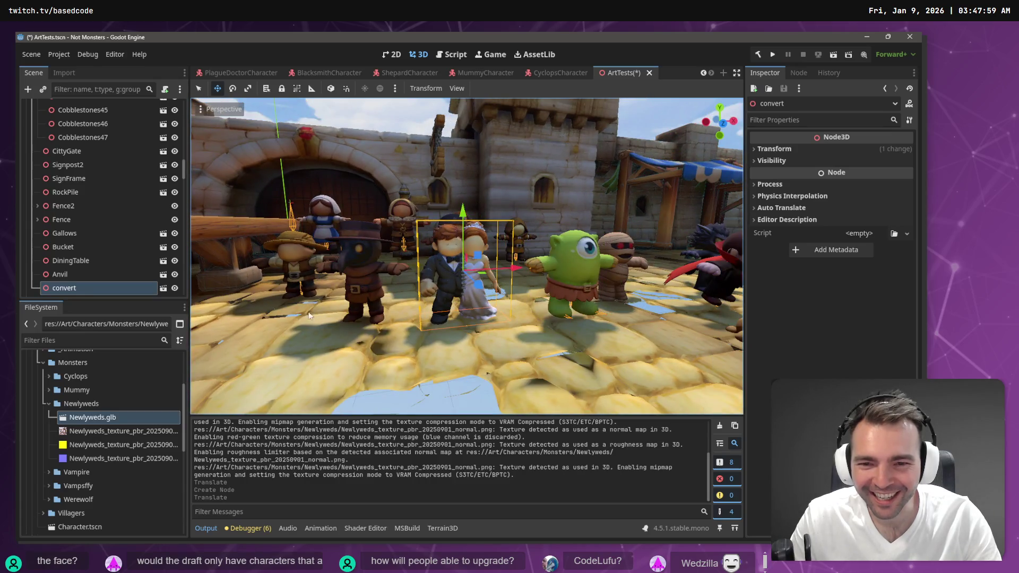
left_click_drag(478, 289, 480, 303)
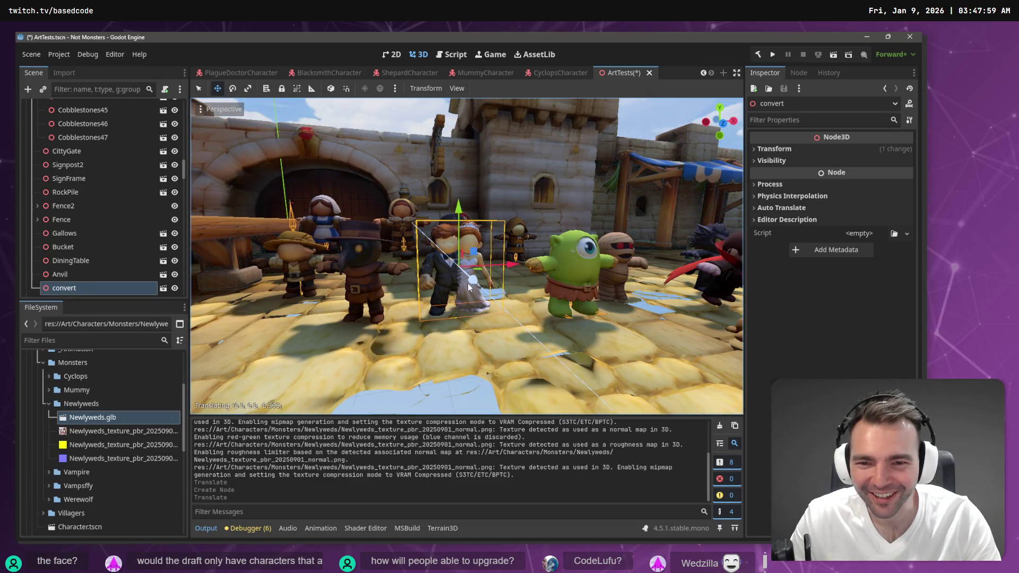
key("f")
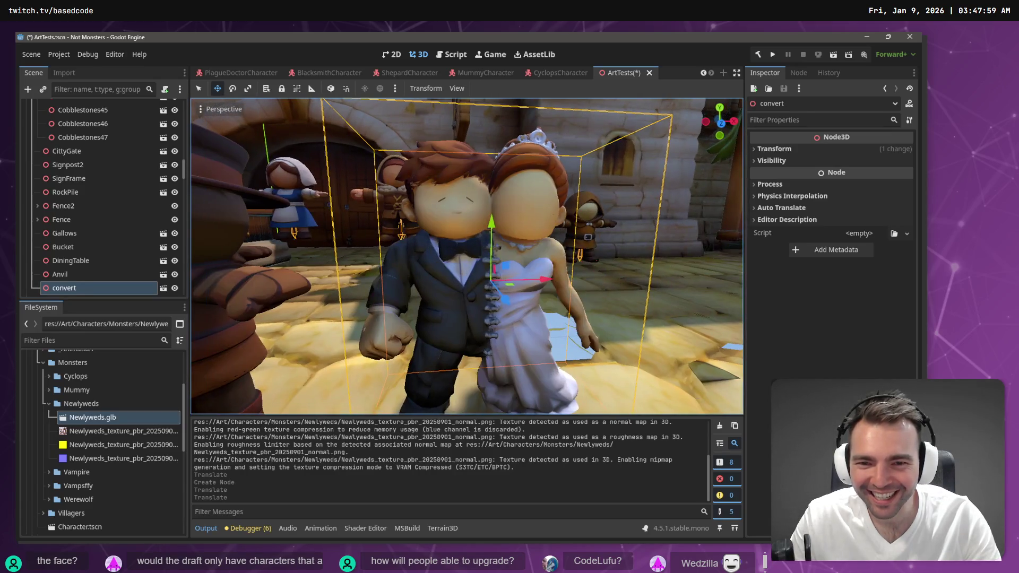
scroll(493, 297, "down", 5)
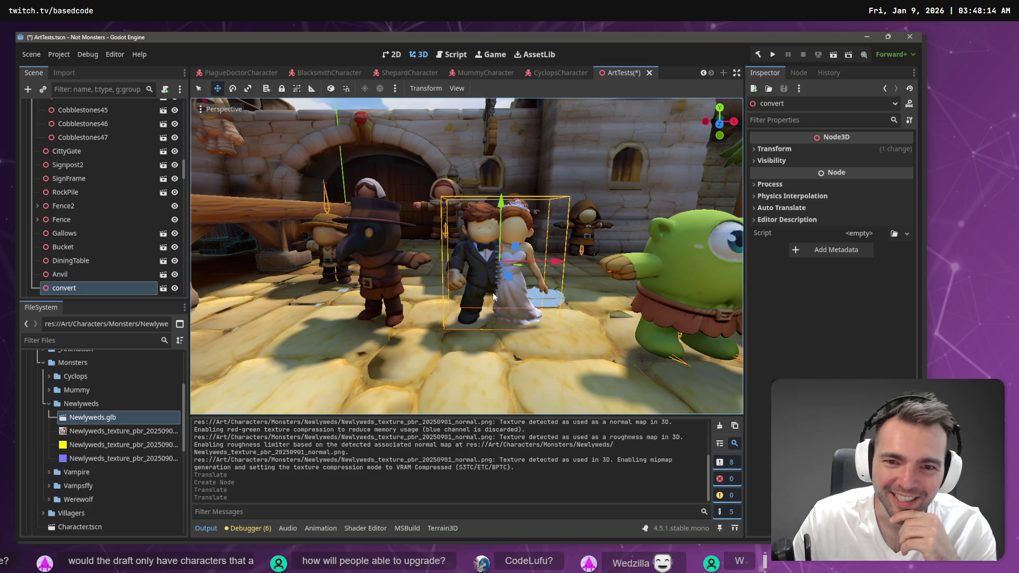
Step: Reimport Newlyweds.glb with Root Scale 1.3 and raise the couple onto the floor
left_click(66, 74)
left_click(134, 217)
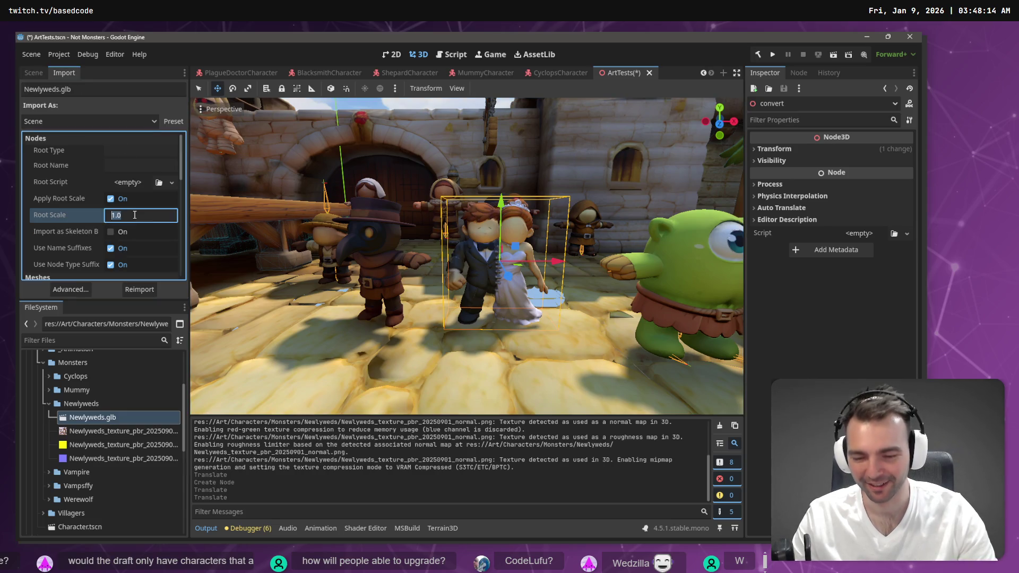
left_click(134, 215)
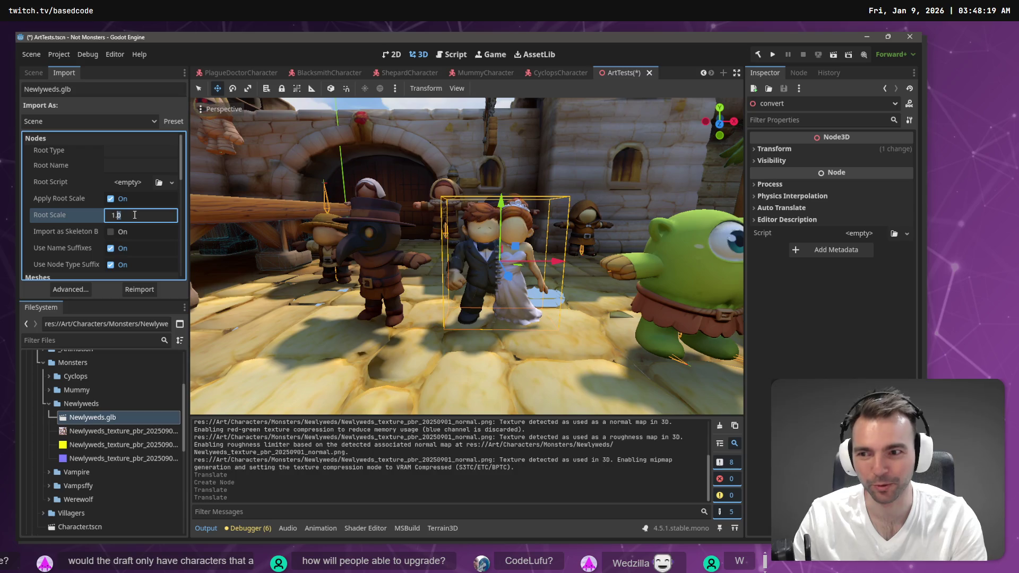
key("BackSpace")
type("3")
key("Return")
left_click(139, 289)
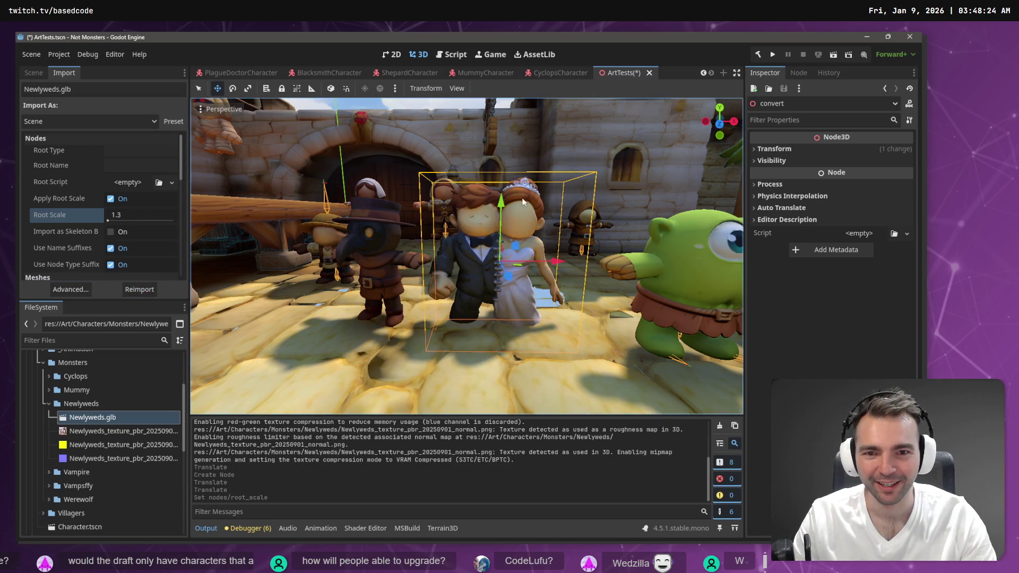
mouse_move(504, 206)
left_mouse_down()
mouse_move(508, 158)
mouse_move(520, 186)
left_mouse_up()
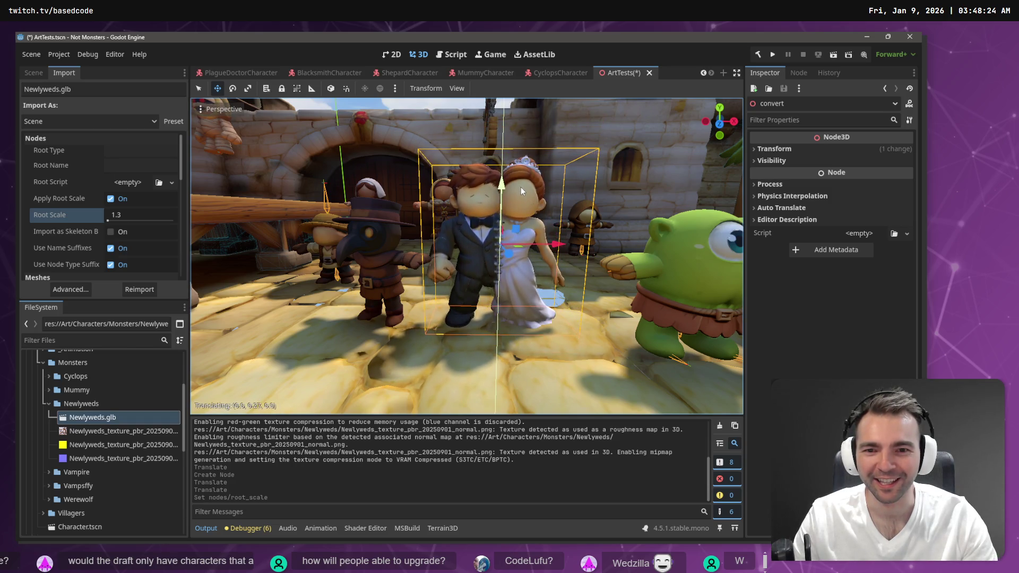
scroll(521, 187, "down", 5)
key("f")
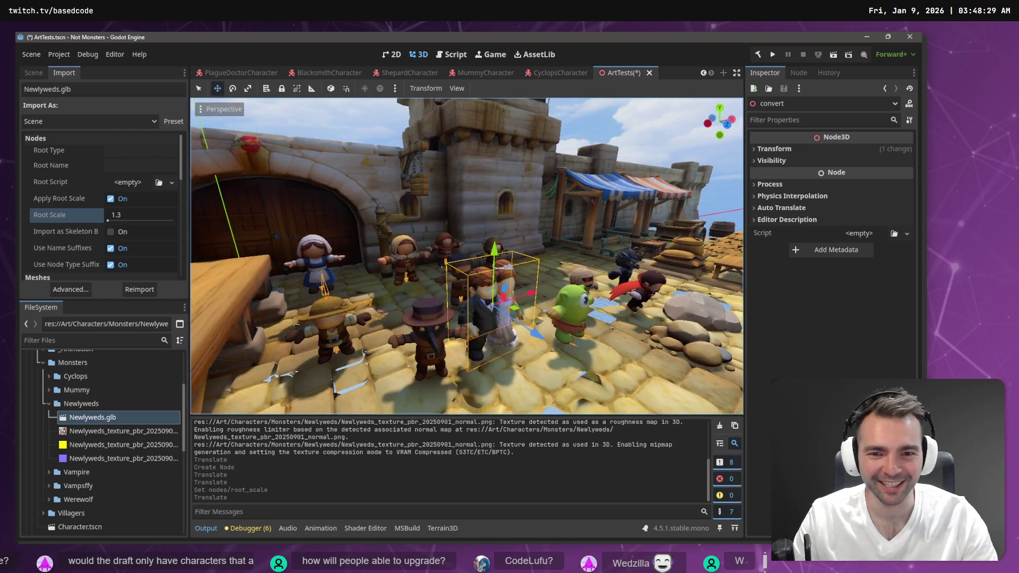
Step: Change Root Scale to 1.2, reimport, and lower the couple slightly onto the floor
left_click(137, 215)
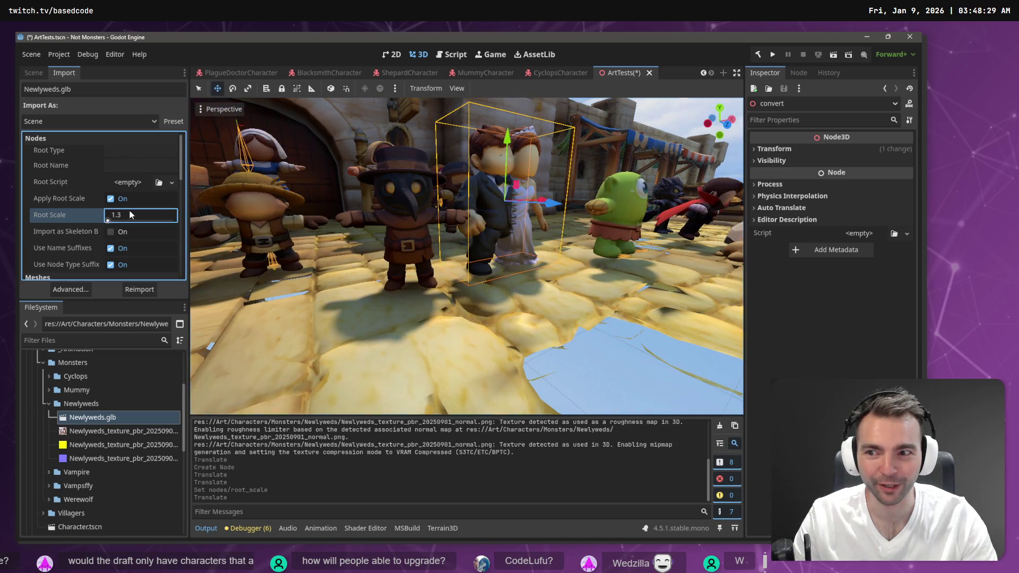
key("BackSpace")
type("2")
key("Return")
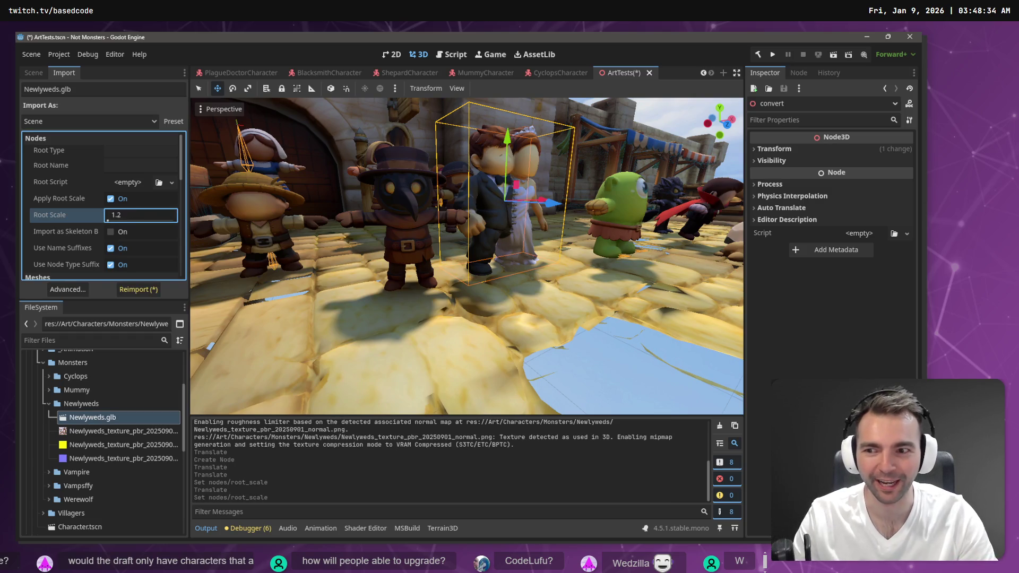
left_click(130, 290)
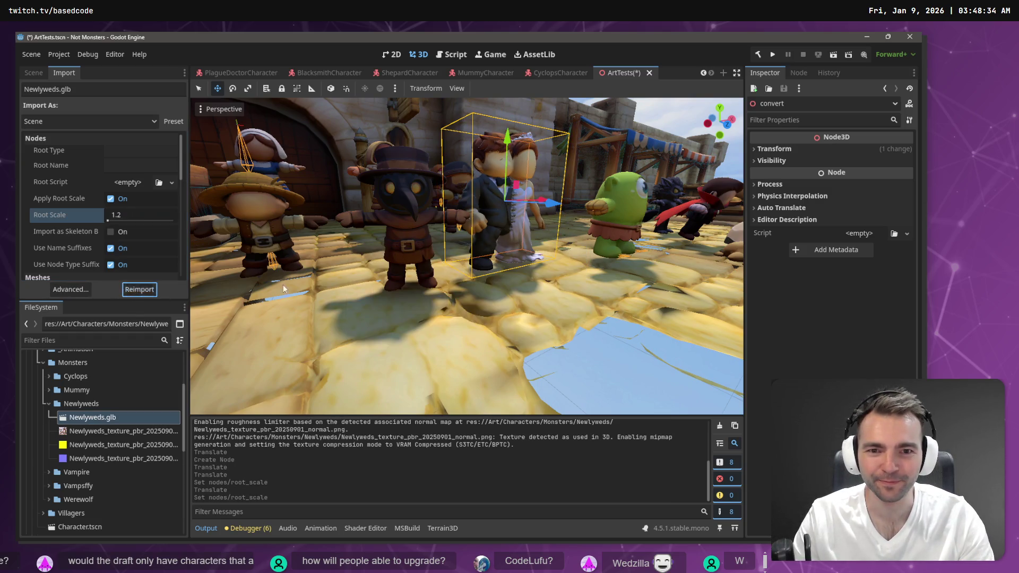
left_click_drag(507, 138, 508, 145)
scroll(507, 144, "down", 3)
scroll(244, 104, "down", 2)
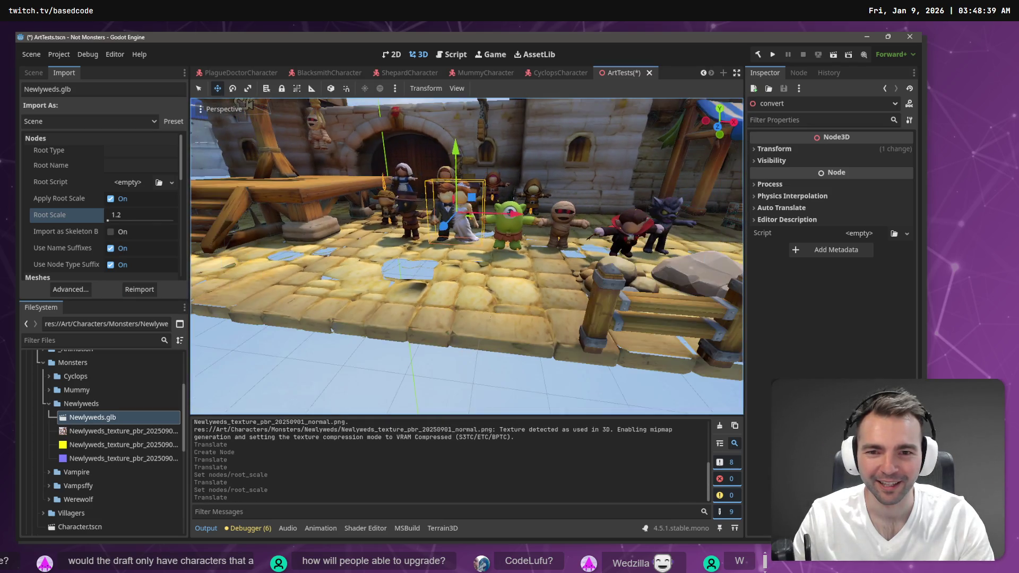
Step: Zoom around and frame the resized newlyweds to inspect them among the courtyard characters
scroll(244, 104, "up", 5)
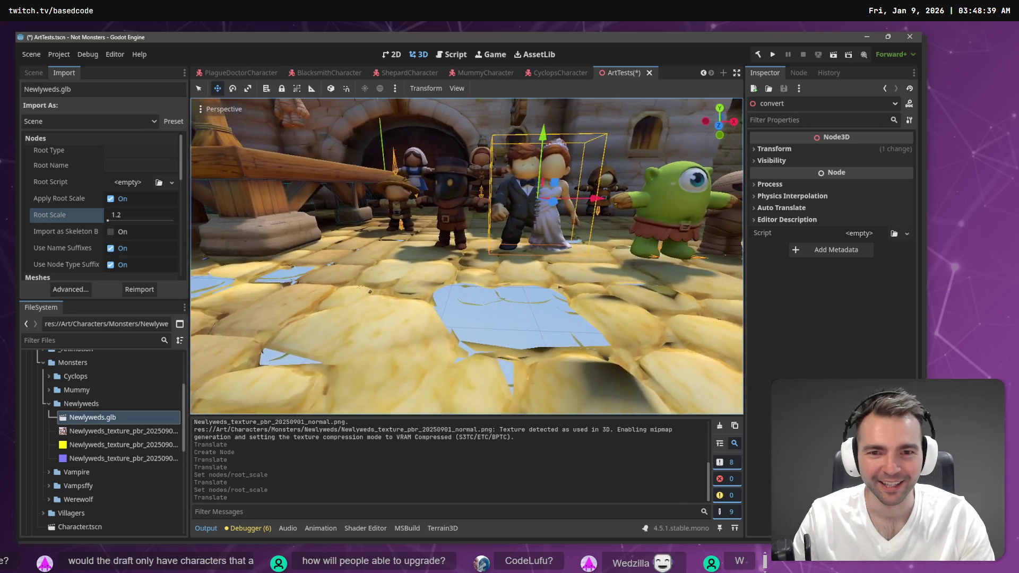
scroll(605, 180, "down", 2)
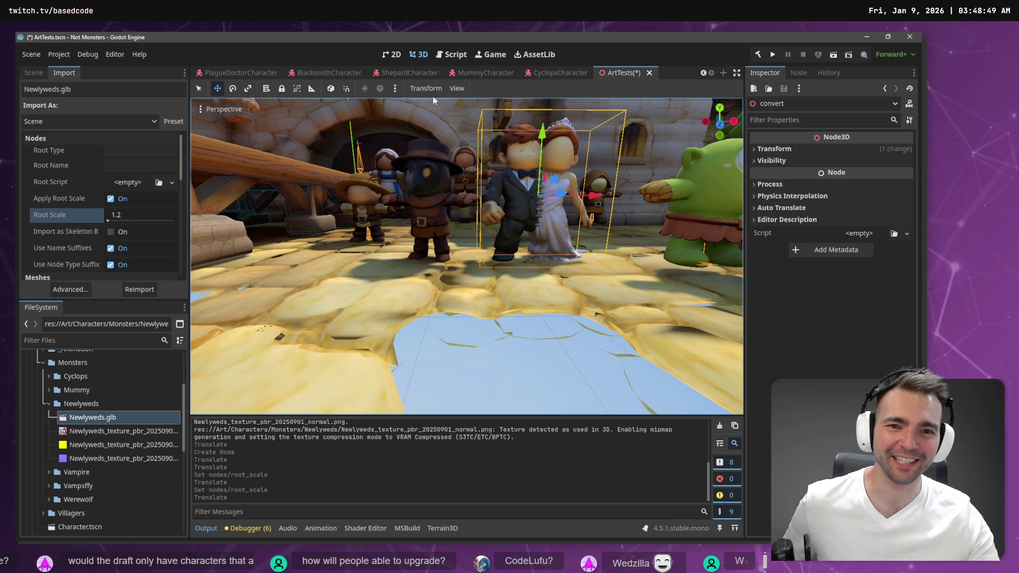
scroll(605, 182, "up", 5)
key("f")
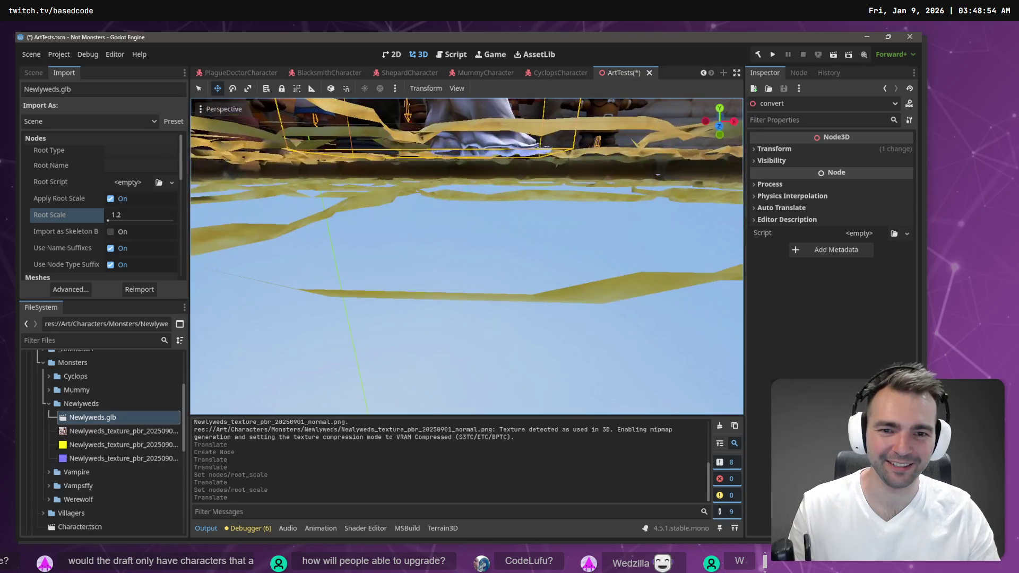
scroll(467, 255, "down", 4)
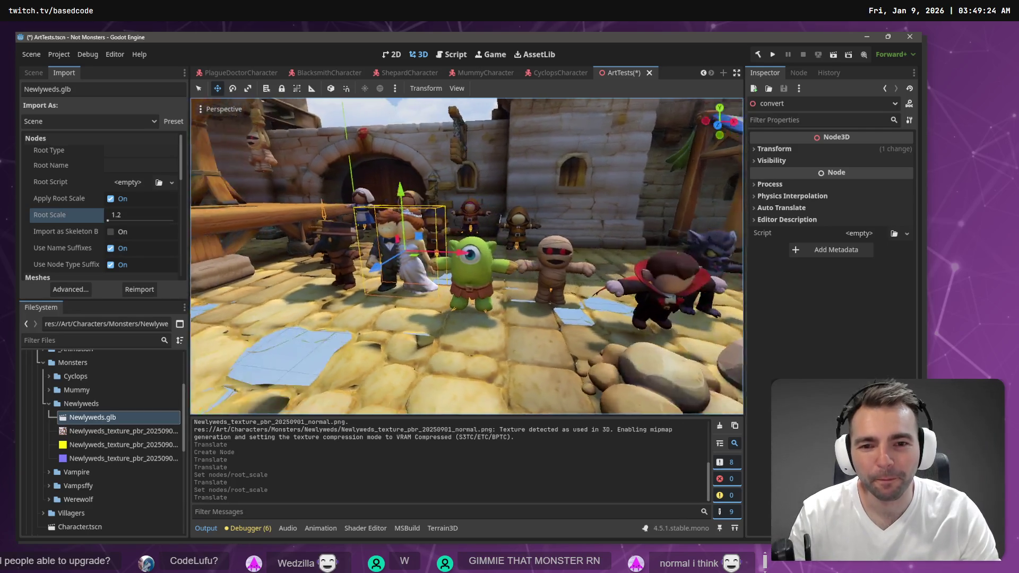
key("alt+Tab")
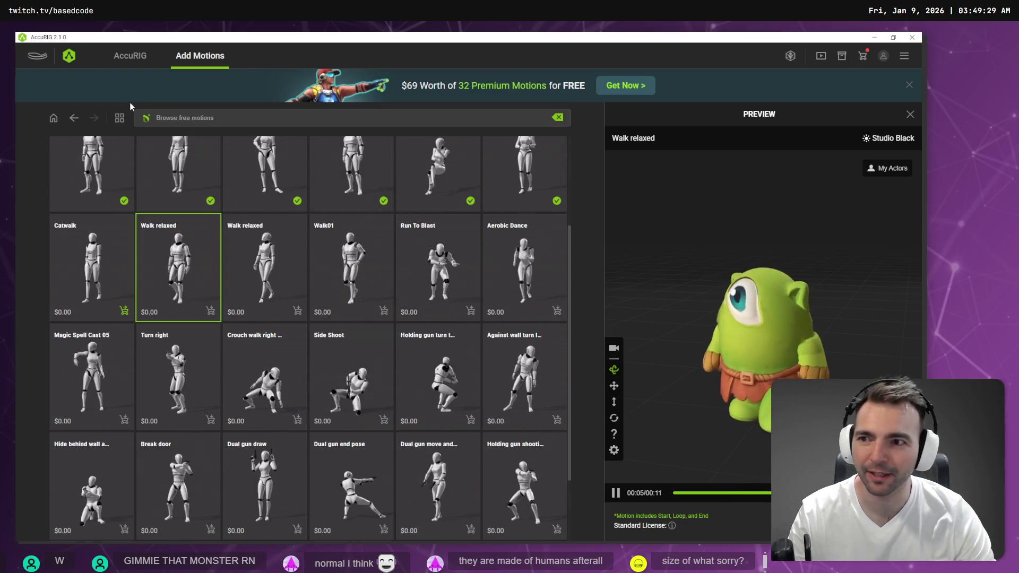
Step: Load the Newlyweds model file from its folder into AccuRIG's Load Character step
left_click(130, 55)
left_click(100, 127)
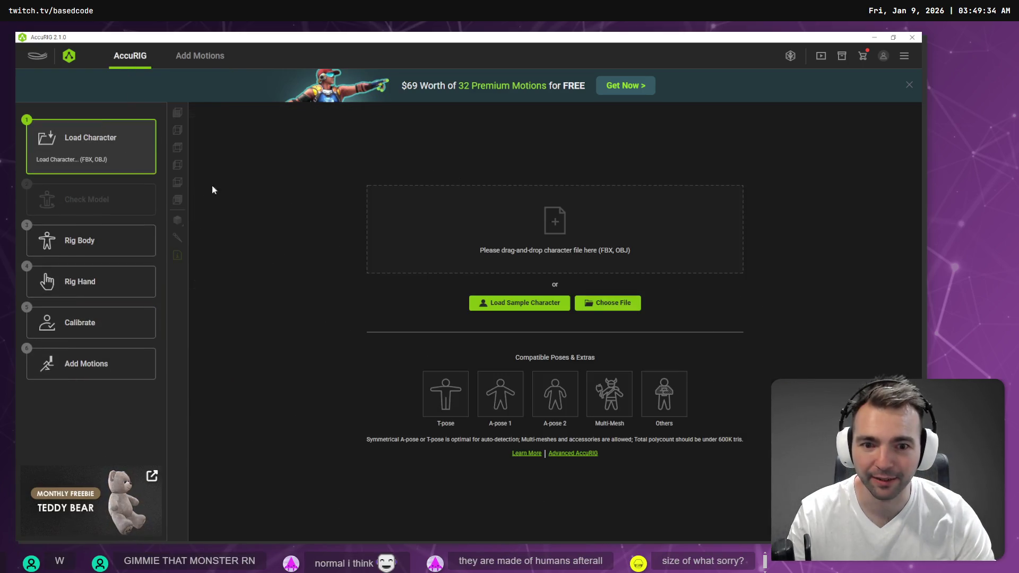
left_click(607, 303)
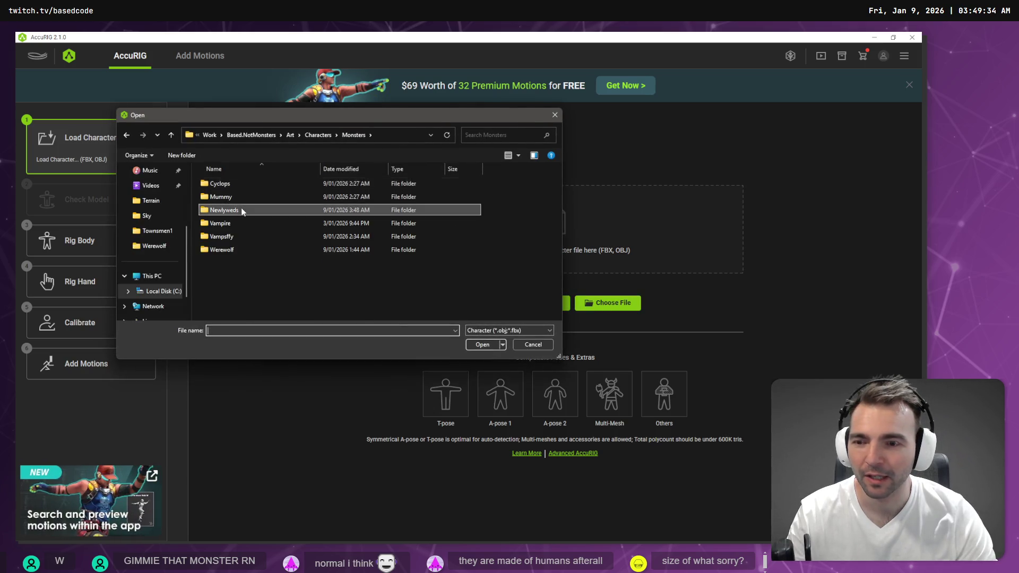
double_click(241, 210)
left_click(495, 329)
left_click(497, 340)
key("alt+Tab")
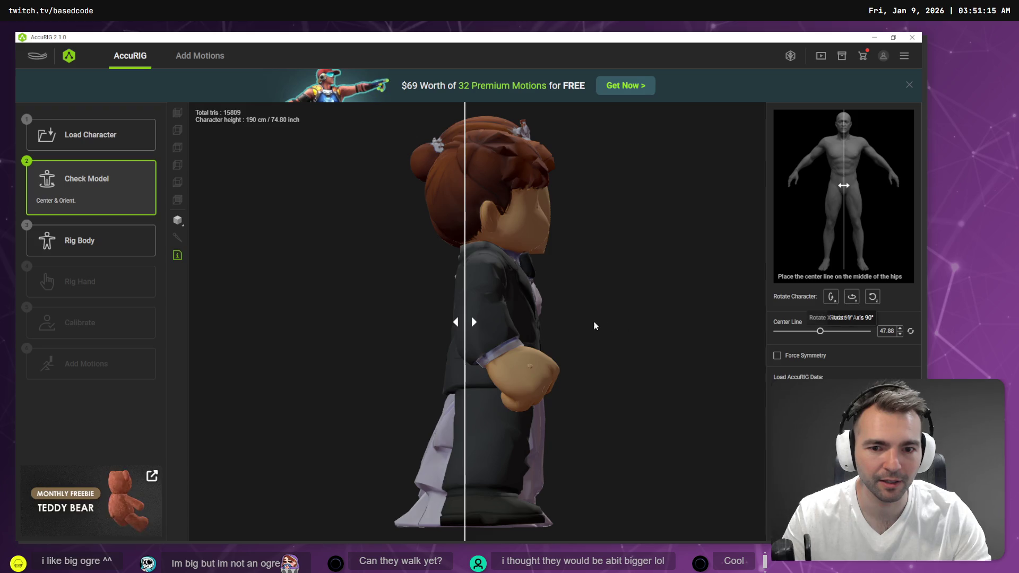
Step: Move the centre line to 54.9 at the hips, run Rig Body, then return to Hunyuan 3D
left_click_drag(465, 322, 505, 326)
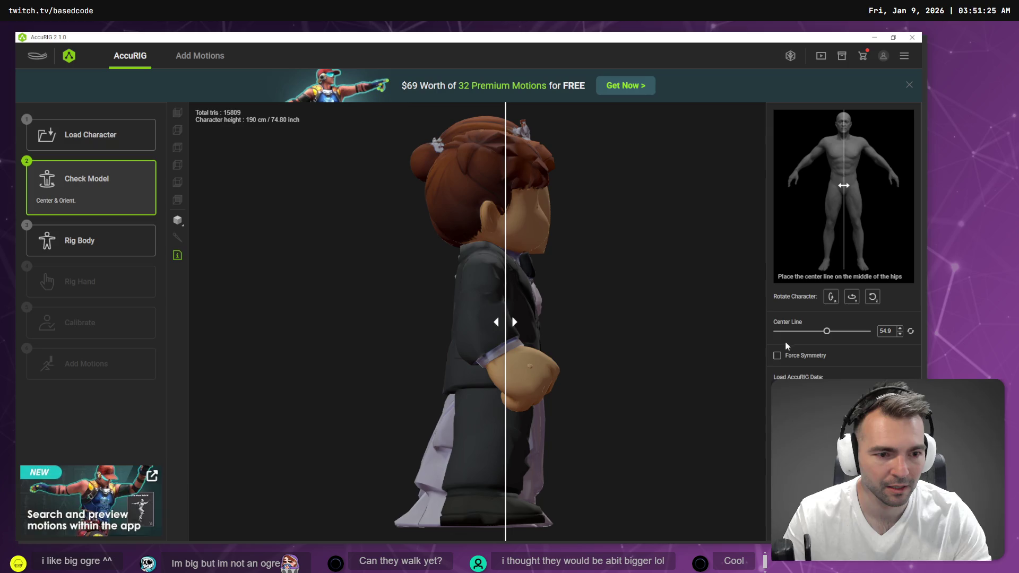
left_click(89, 243)
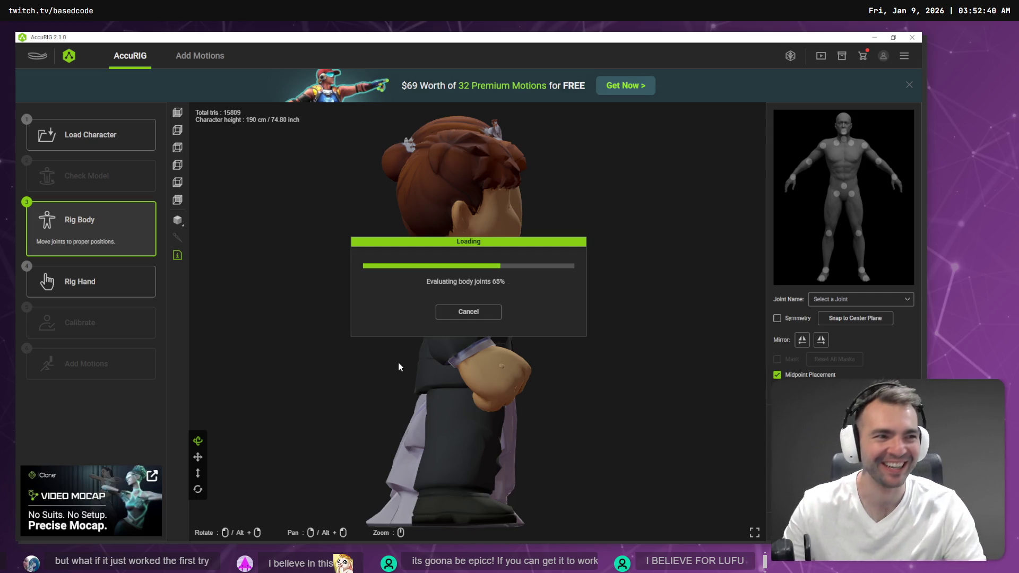
key("alt+Tab")
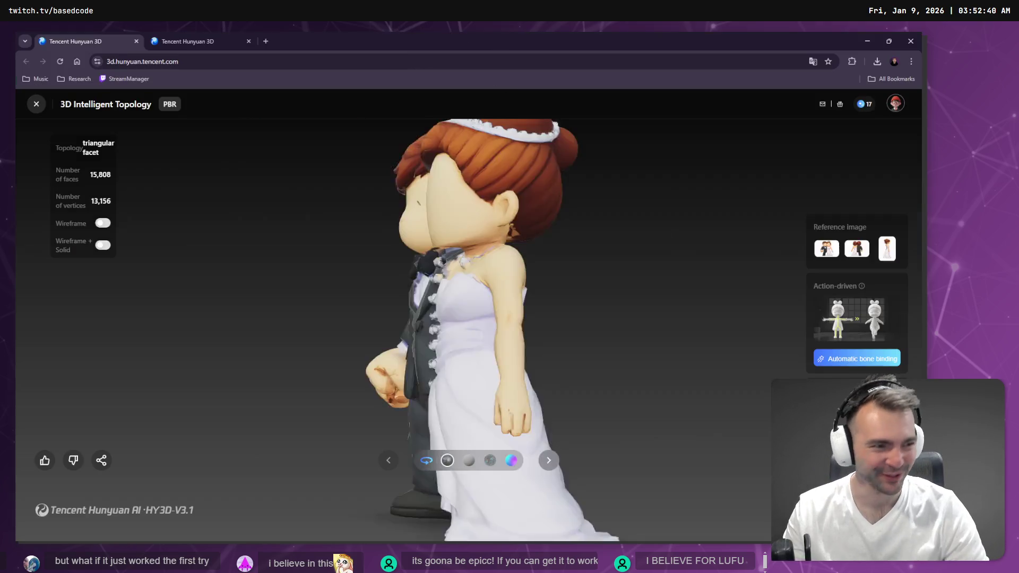